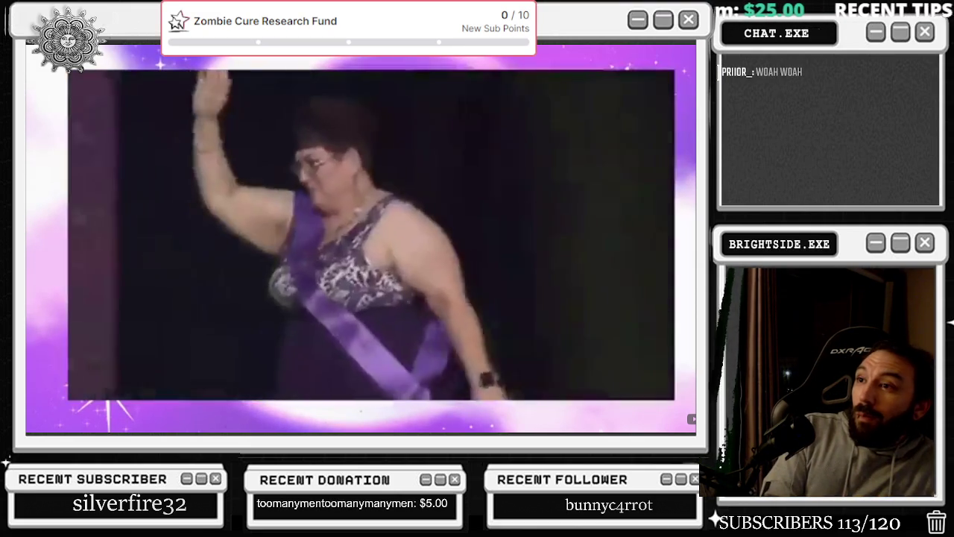
# Pause and resume the pageant clip a few times, stopping on the pageant walk.
pyautogui.press('space')
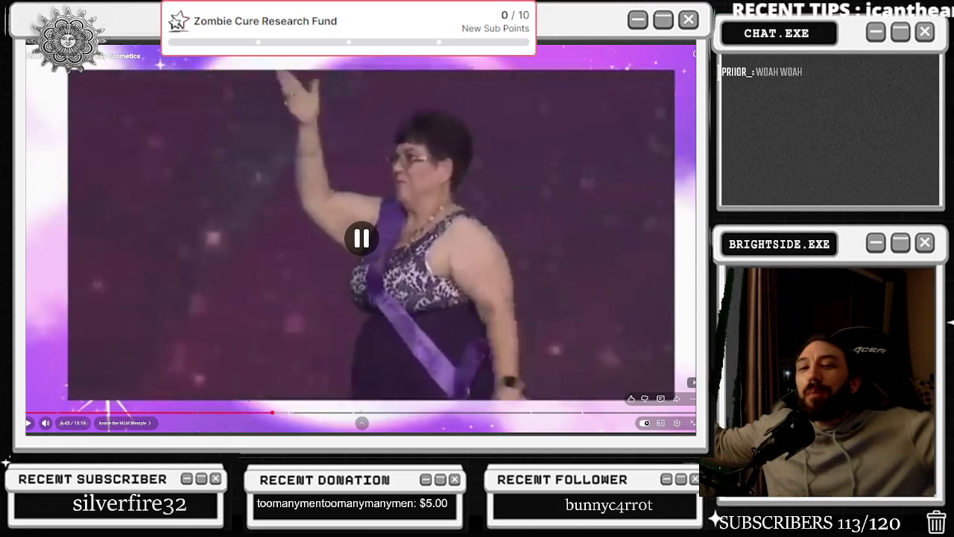
pyautogui.press('space')
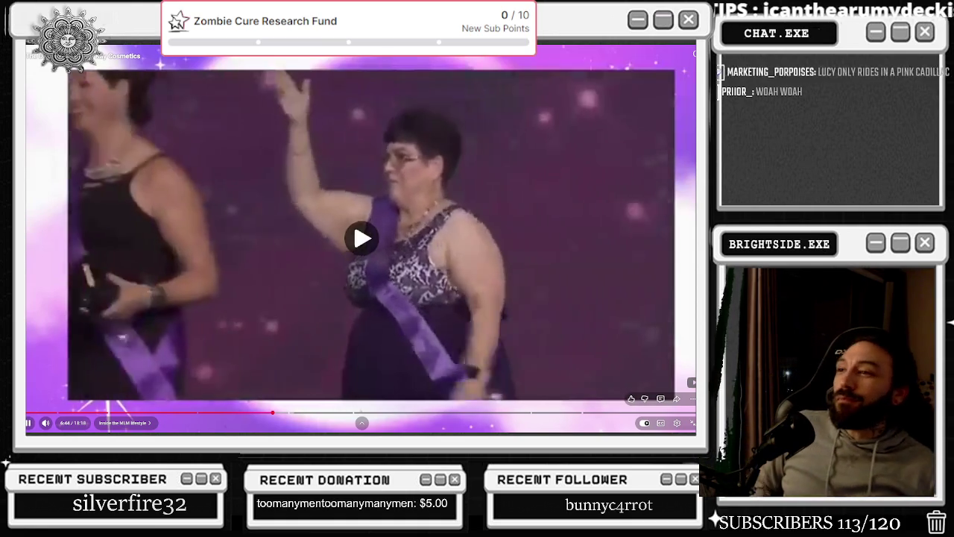
pyautogui.press('space')
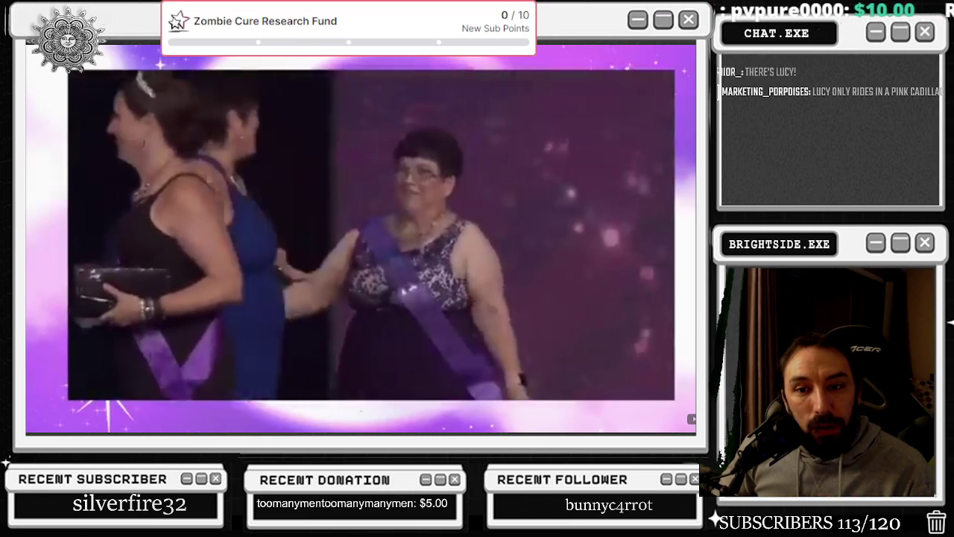
pyautogui.press('Right')
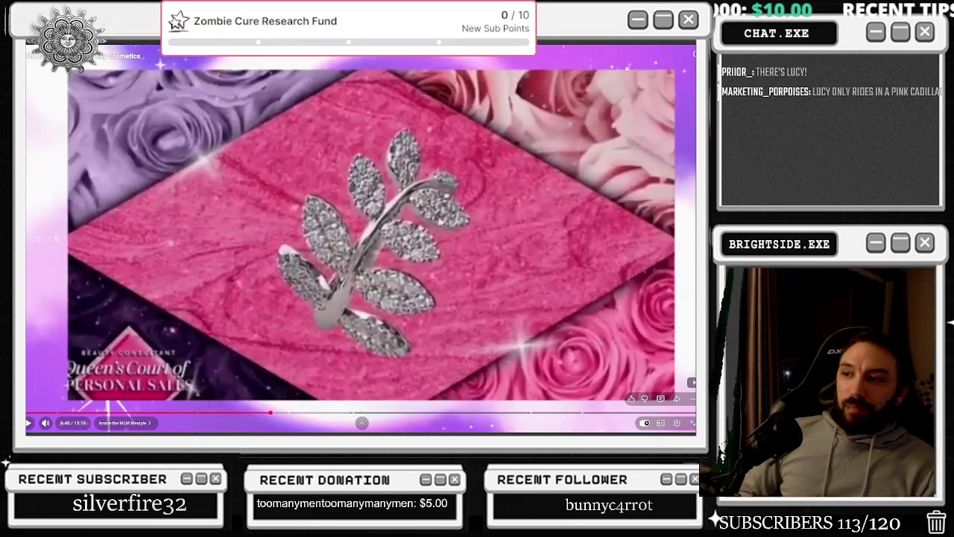
pyautogui.press('space')
pyautogui.press('space')
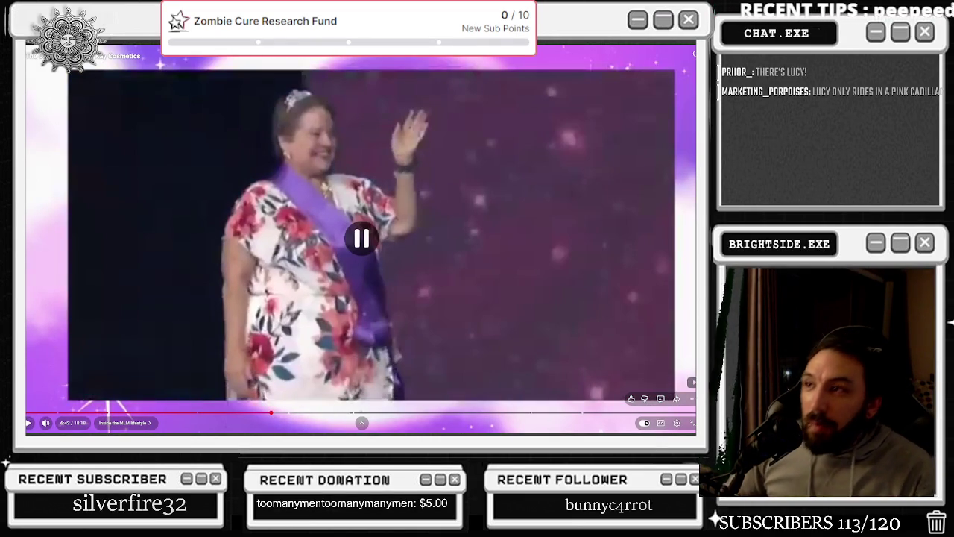
pyautogui.press('space')
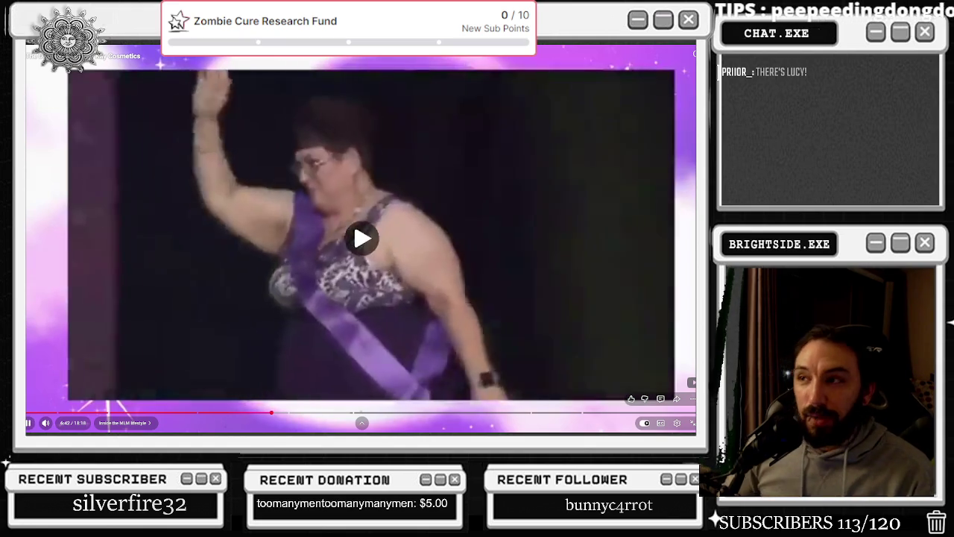
pyautogui.press('space')
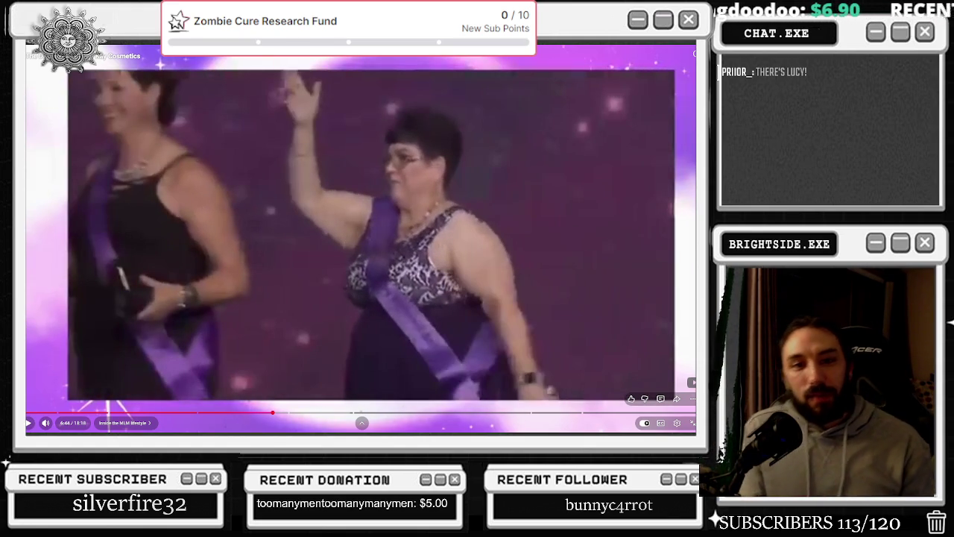
pyautogui.press('space')
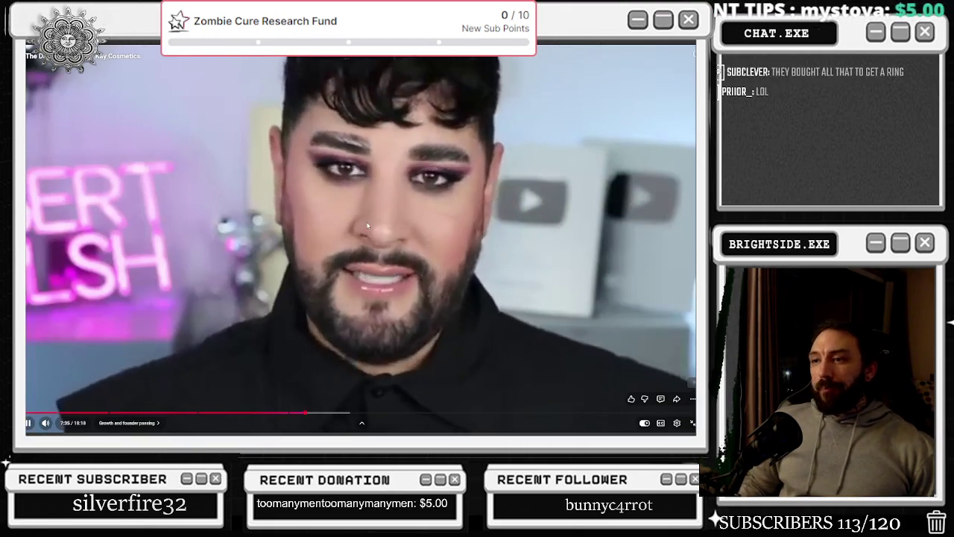
# Pause, then jump through the video to 6:55, 6:41, the Queen's Court title, 9:12 and 14:51.
pyautogui.click(366, 225)
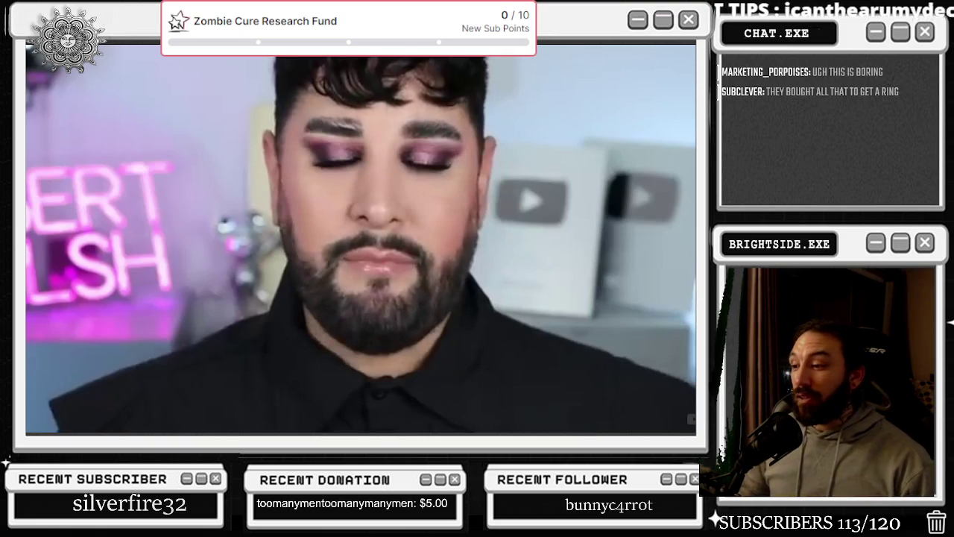
pyautogui.moveTo(294, 401)
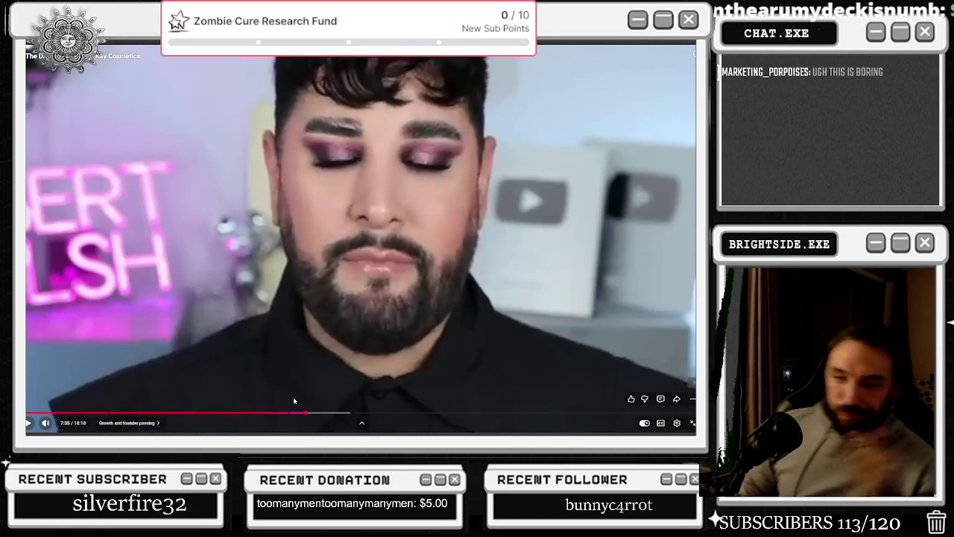
pyautogui.click(280, 413)
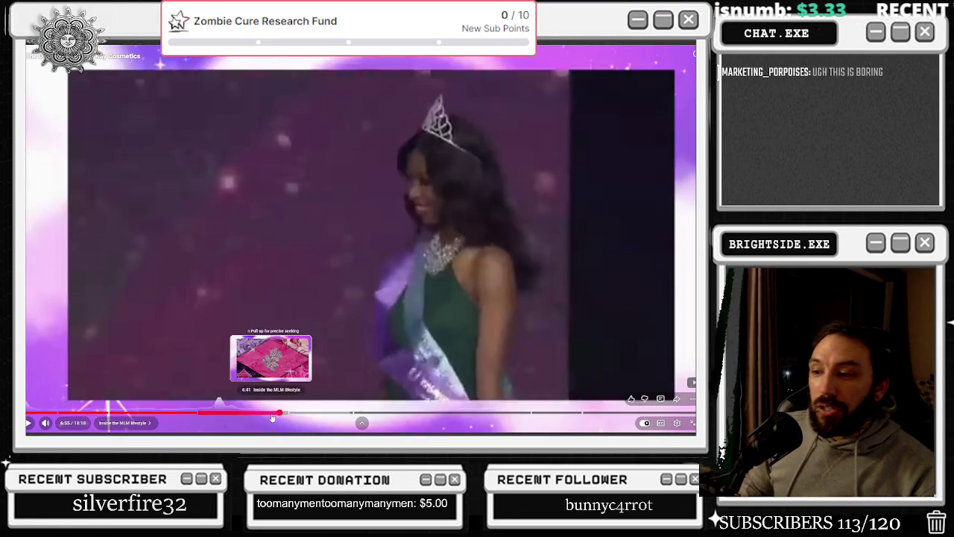
pyautogui.click(269, 413)
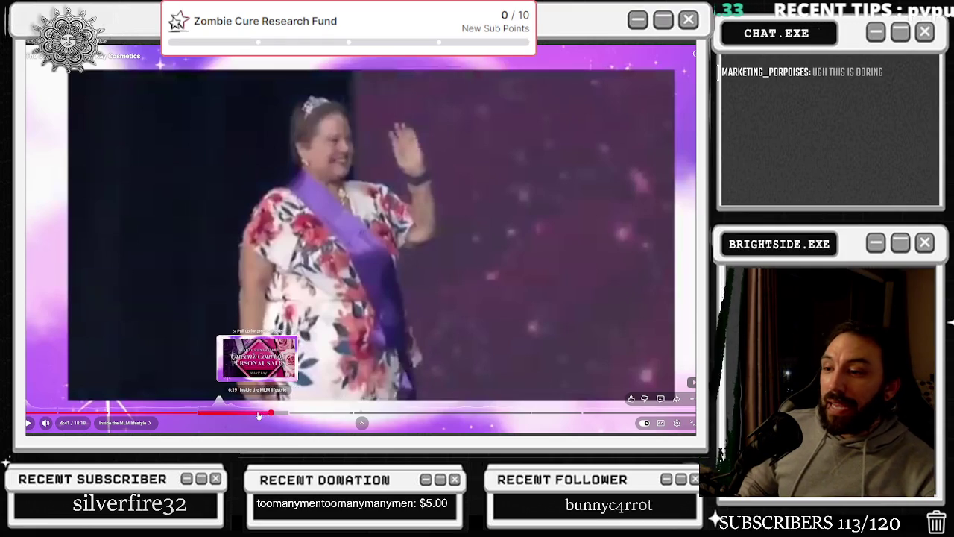
pyautogui.click(258, 413)
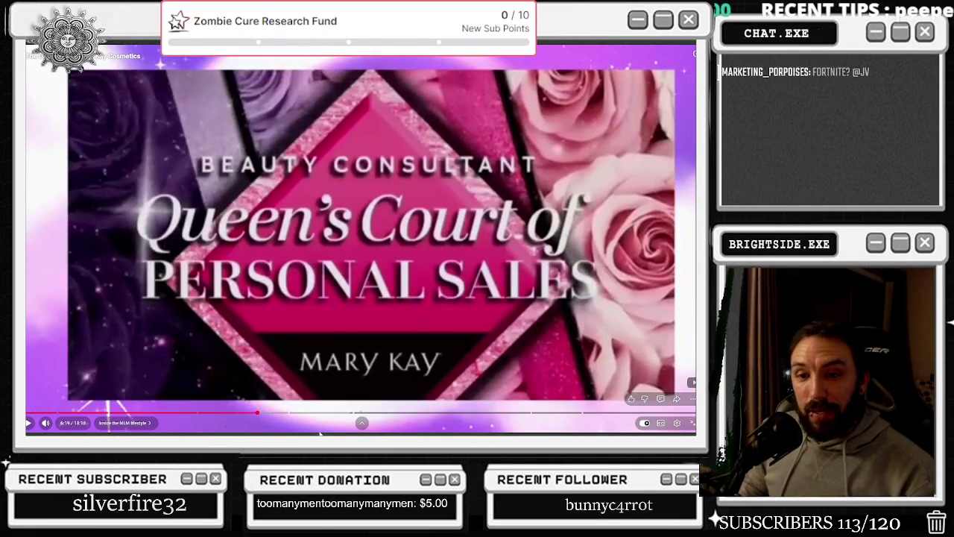
pyautogui.click(364, 413)
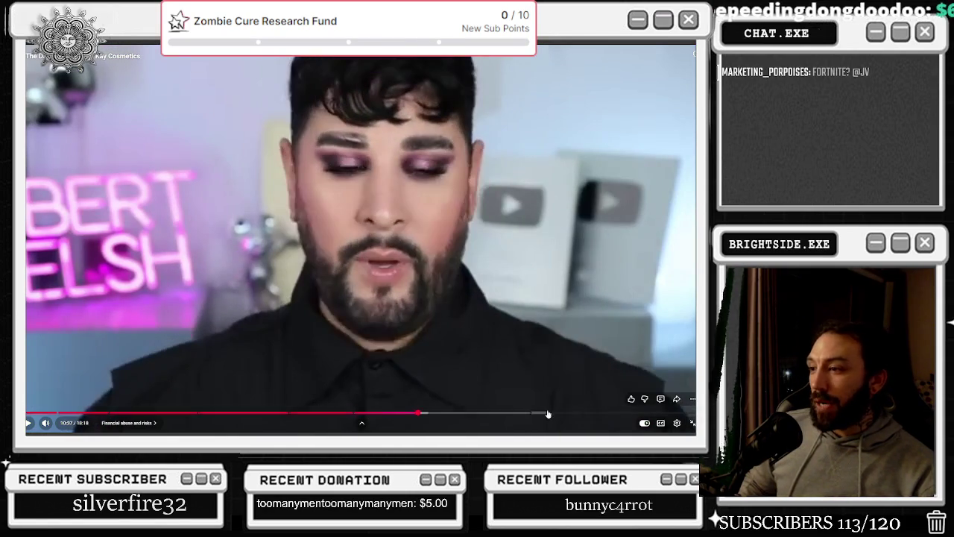
pyautogui.click(576, 416)
# Pause at 14:51, exit full screen, and bring Photoshop to the front.
pyautogui.click(576, 359)
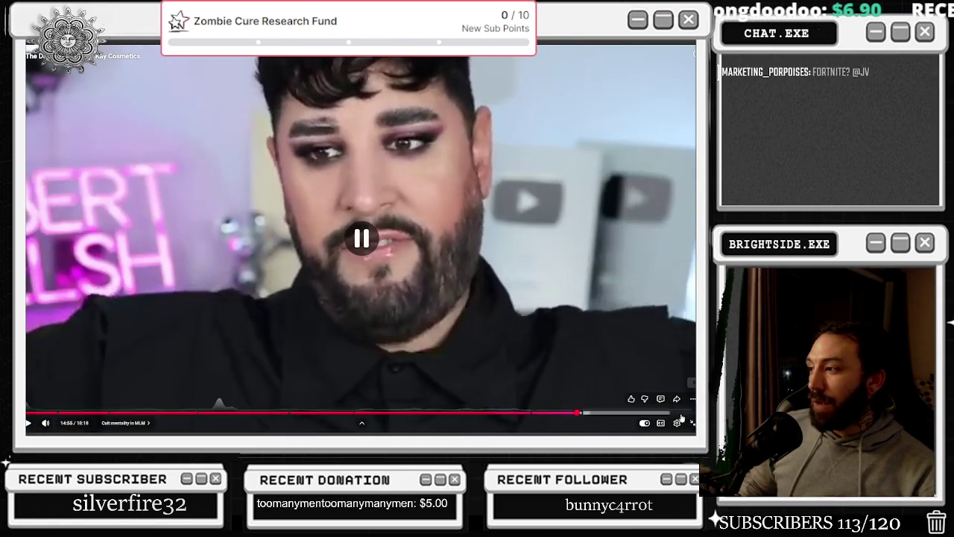
pyautogui.press('Escape')
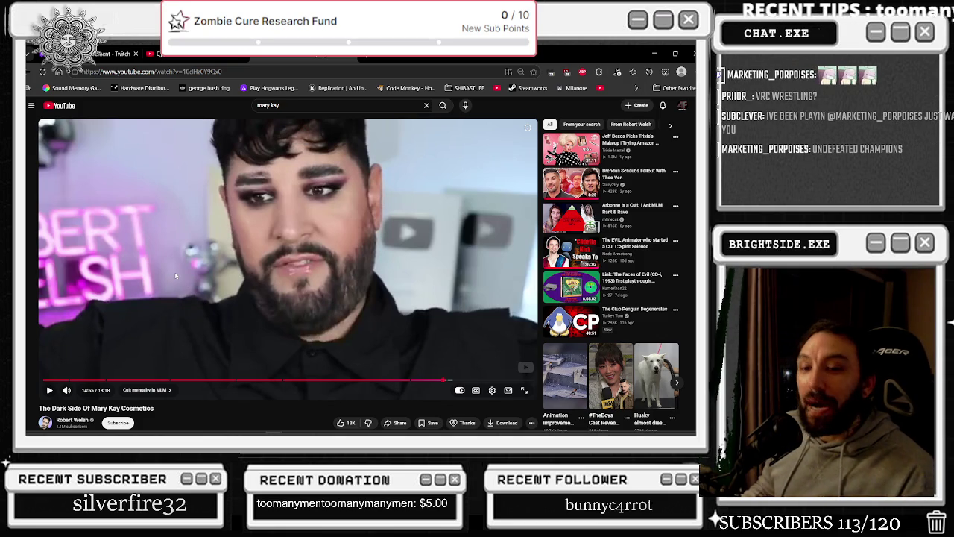
pyautogui.hotkey('alt', 'Tab')
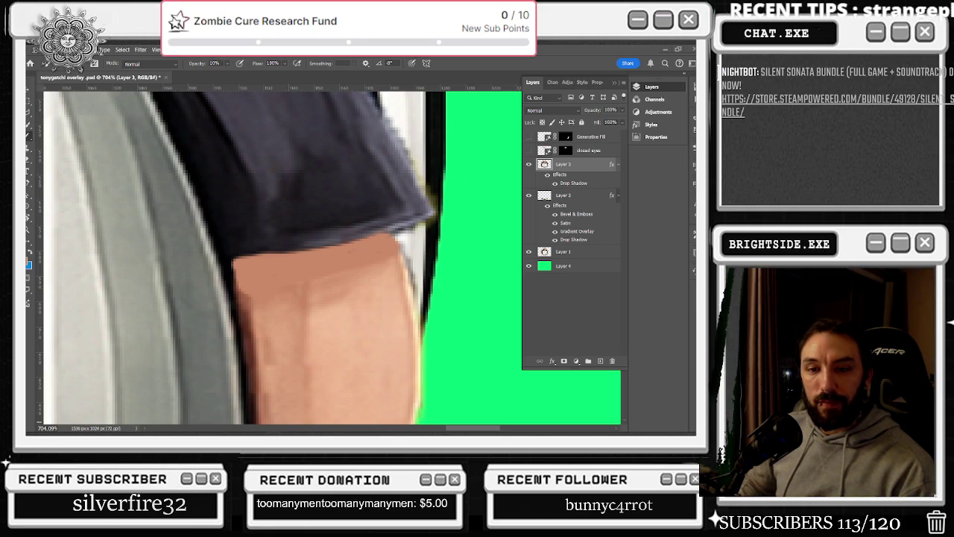
# Select all of the tonygatchi overlay canvas with Ctrl+A and zoom out to see the whole image.
pyautogui.hotkey('ctrl', 'a')
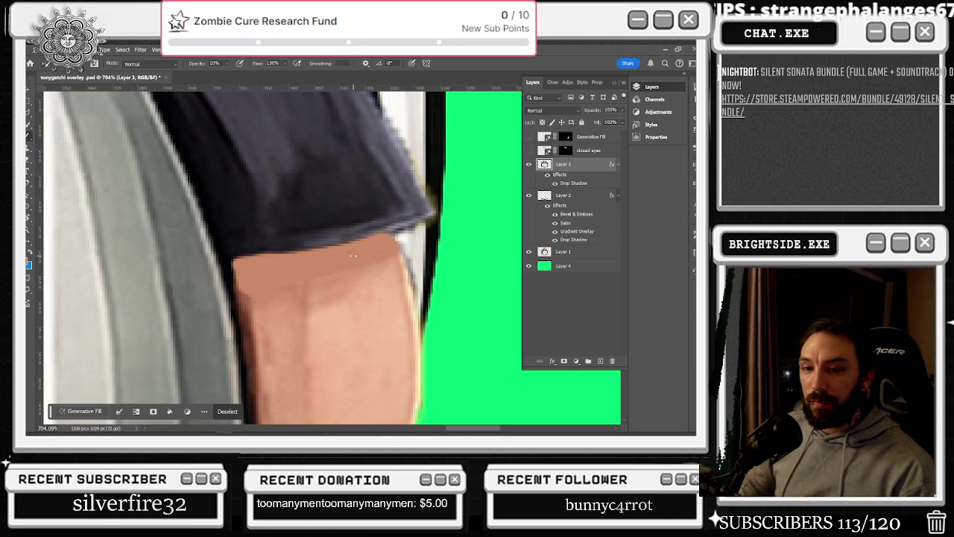
pyautogui.scroll(-3, 348, 246)
pyautogui.scroll(-3, 343, 235)
pyautogui.scroll(-3, 334, 219)
pyautogui.scroll(-3, 333, 219)
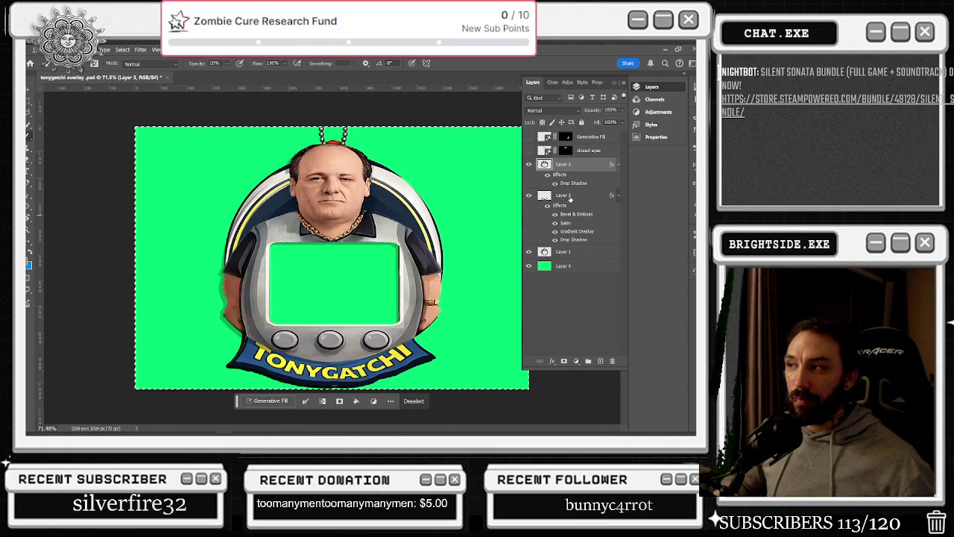
# Toggle Layer 2 and Layer 1 visibility to compare, then make Layer 1 the active layer.
pyautogui.click(530, 196)
pyautogui.click(529, 195)
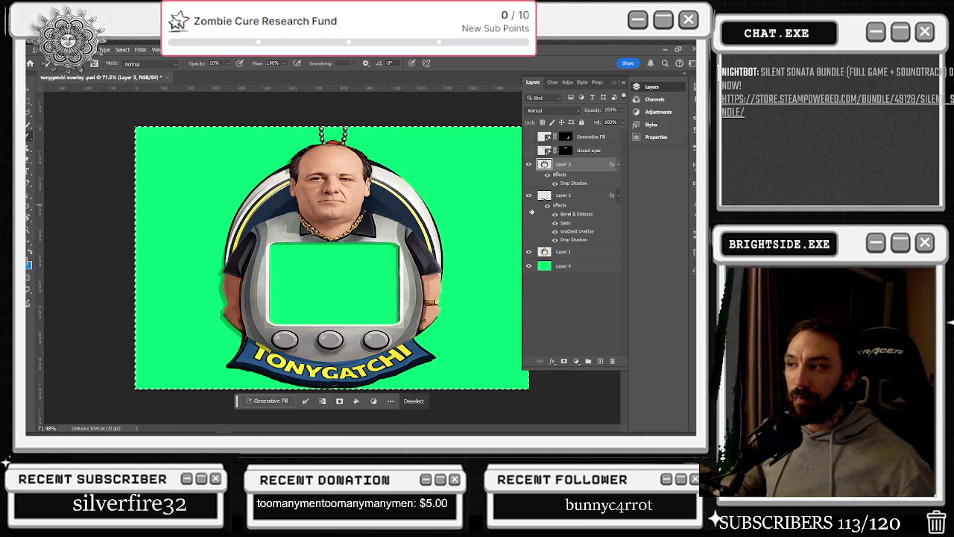
pyautogui.click(528, 251)
pyautogui.click(528, 252)
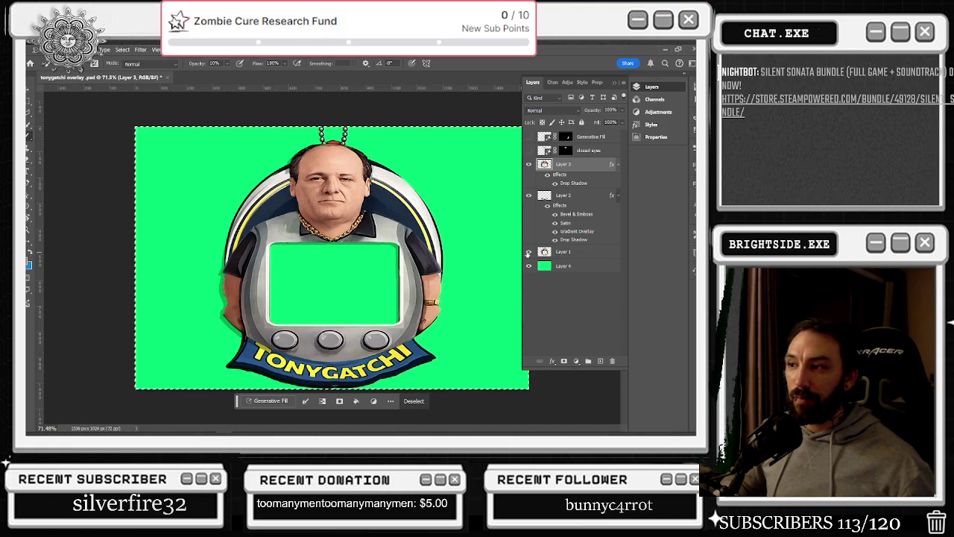
pyautogui.click(544, 252)
# Zoom in and drag a rectangular selection around the green screen window's top-right corner.
pyautogui.scroll(1, 486, 252)
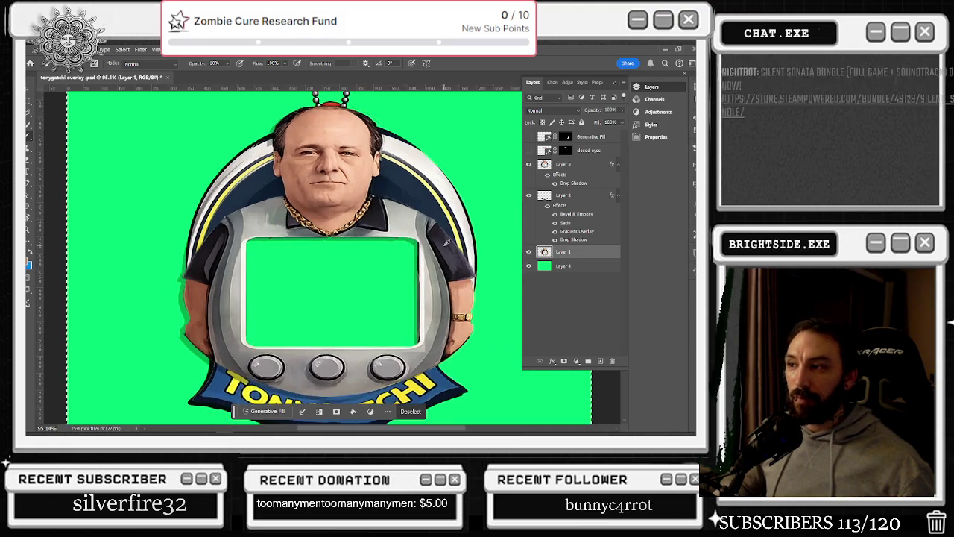
pyautogui.scroll(1, 447, 246)
pyautogui.scroll(1, 418, 239)
pyautogui.scroll(1, 387, 223)
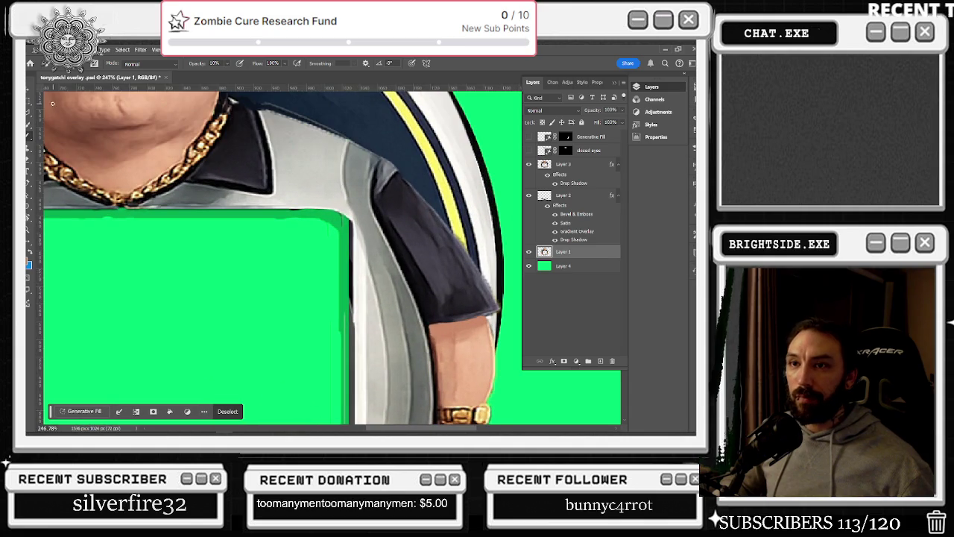
pyautogui.click(28, 106)
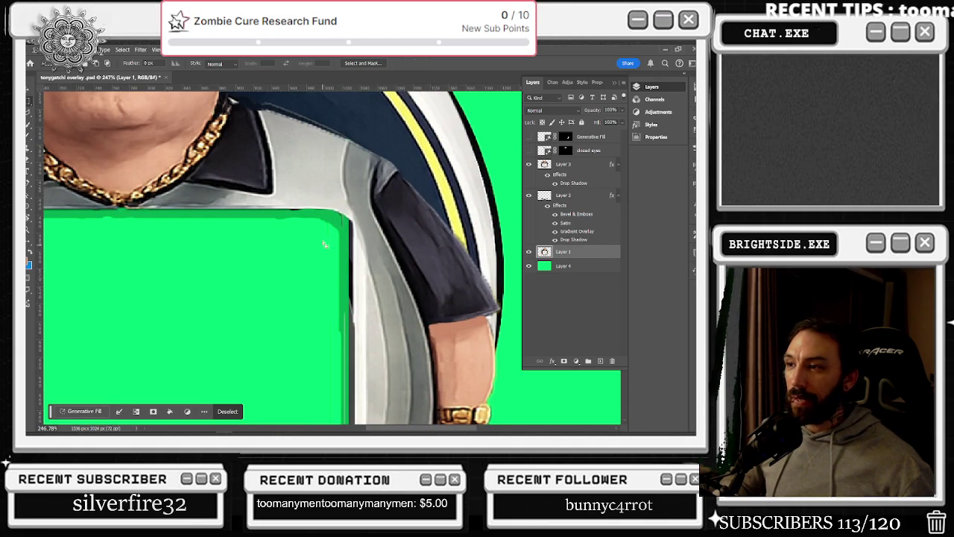
pyautogui.moveTo(314, 224); pyautogui.dragTo(358, 246)
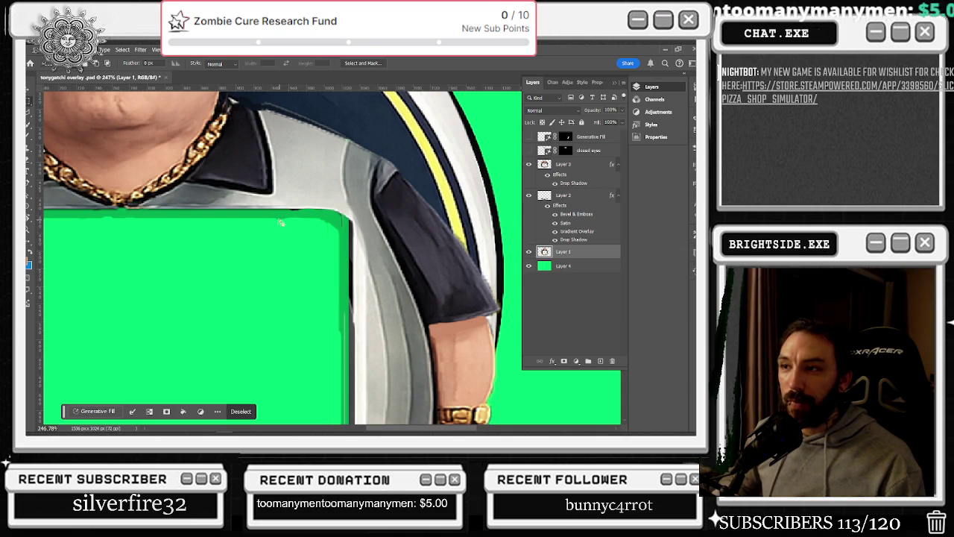
pyautogui.moveTo(282, 222); pyautogui.dragTo(347, 344)
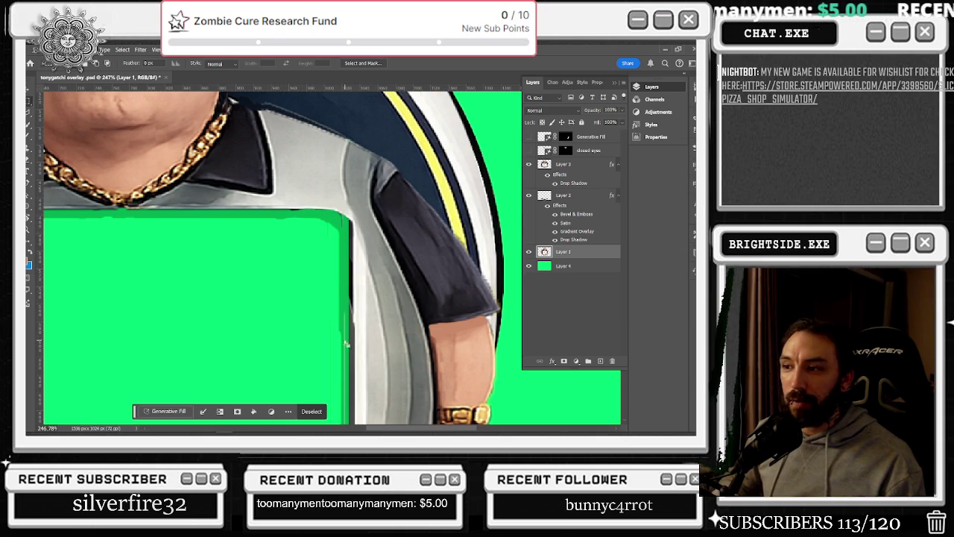
pyautogui.press('l')
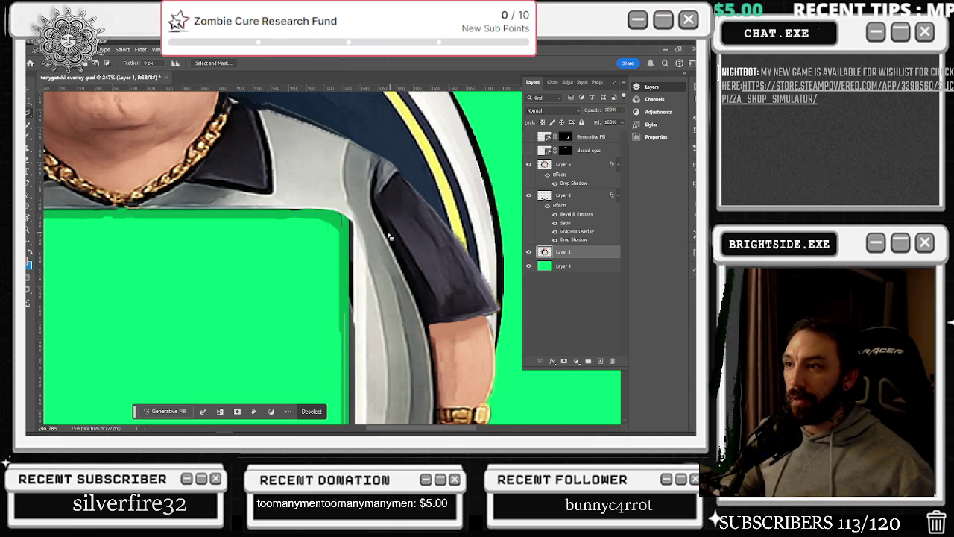
pyautogui.click(313, 224)
# Try freehand selections near the green box's edge, clearing them while zooming in and out.
pyautogui.moveTo(343, 220); pyautogui.dragTo(349, 224)
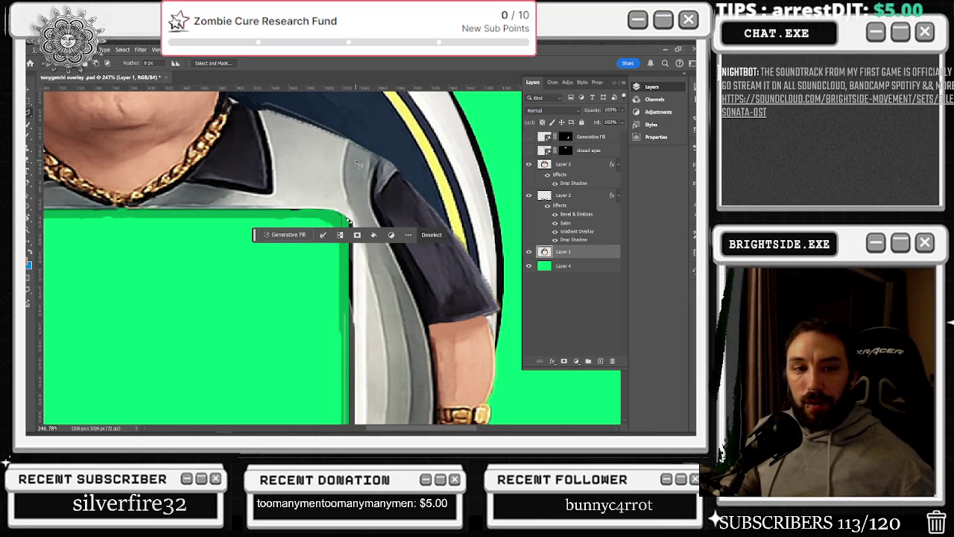
pyautogui.scroll(2, 356, 183)
pyautogui.scroll(2, 353, 191)
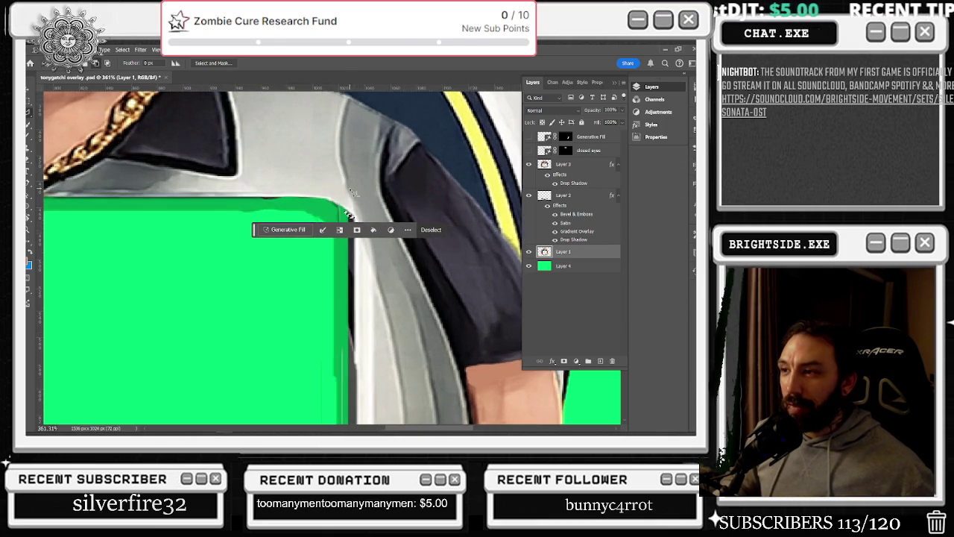
pyautogui.scroll(2, 352, 214)
pyautogui.click(350, 211)
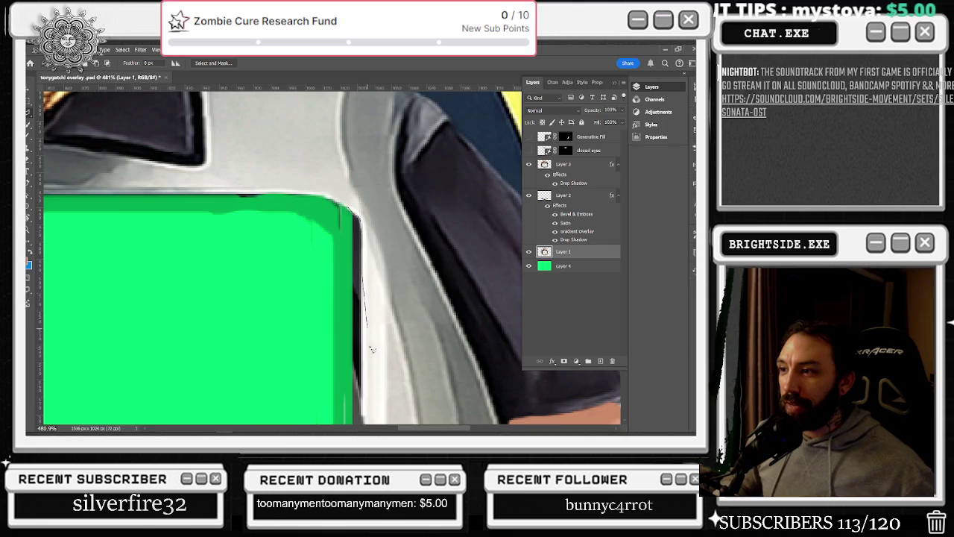
pyautogui.scroll(5, 365, 274)
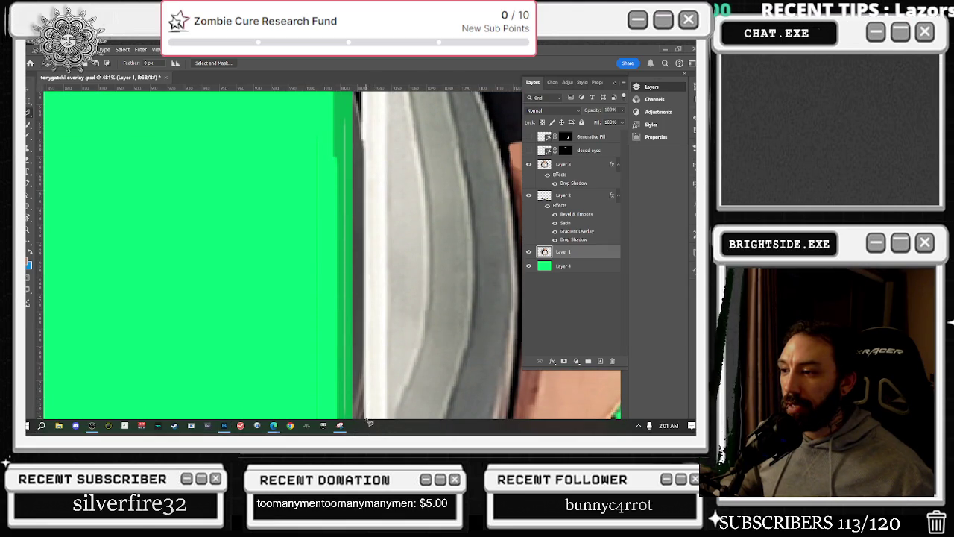
pyautogui.scroll(-2, 375, 334)
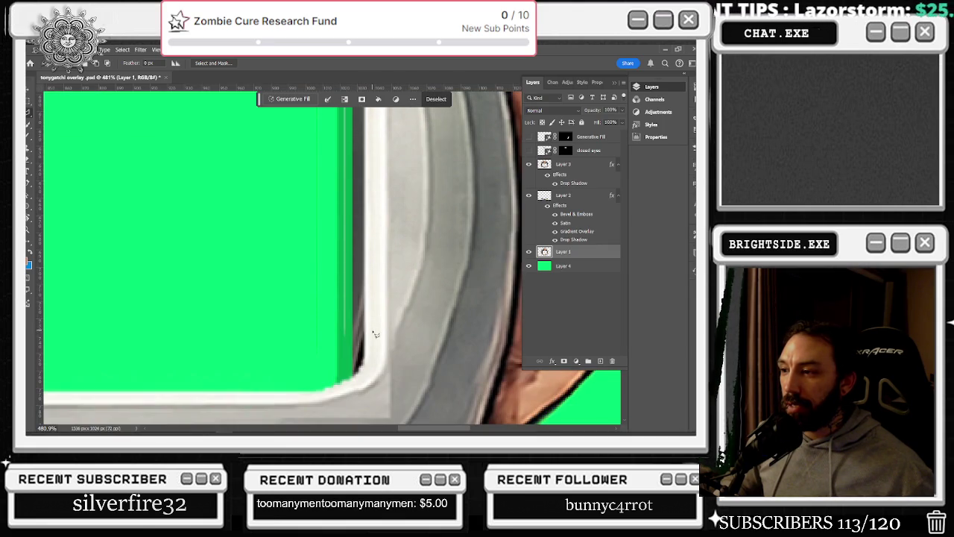
pyautogui.click(355, 380)
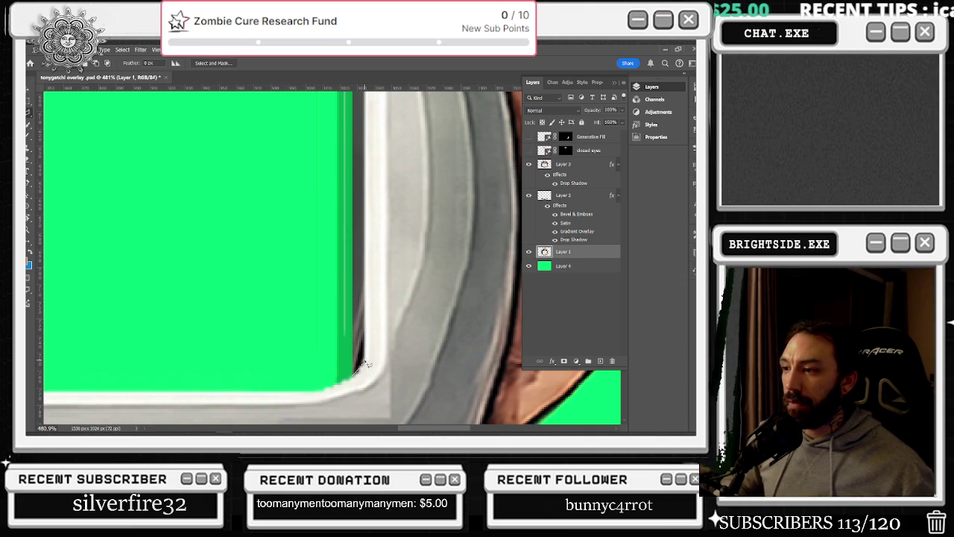
pyautogui.scroll(3, 369, 351)
pyautogui.scroll(-1, 369, 351)
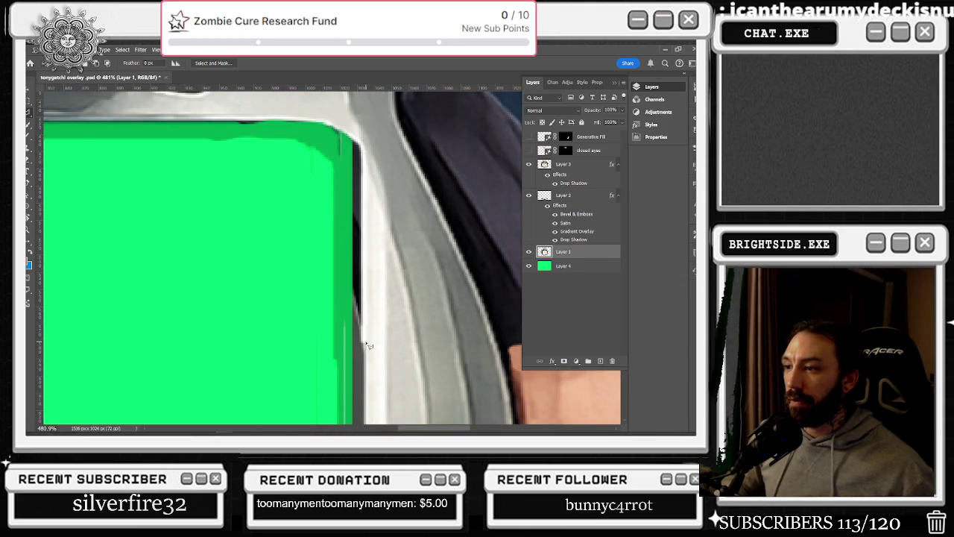
# Outline the gap along the green box's right edge, fill it with solid green, and deselect.
pyautogui.moveTo(364, 345); pyautogui.dragTo(364, 153)
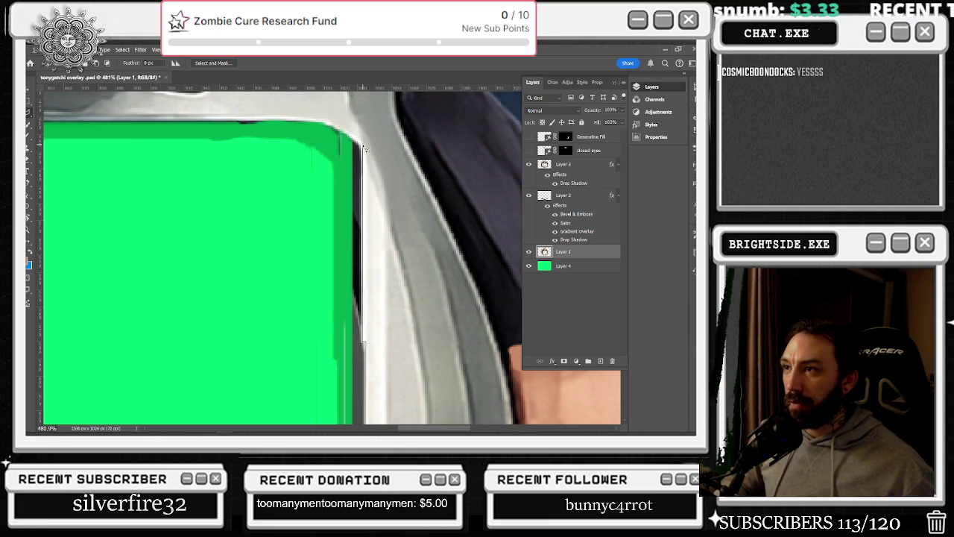
pyautogui.click(350, 141)
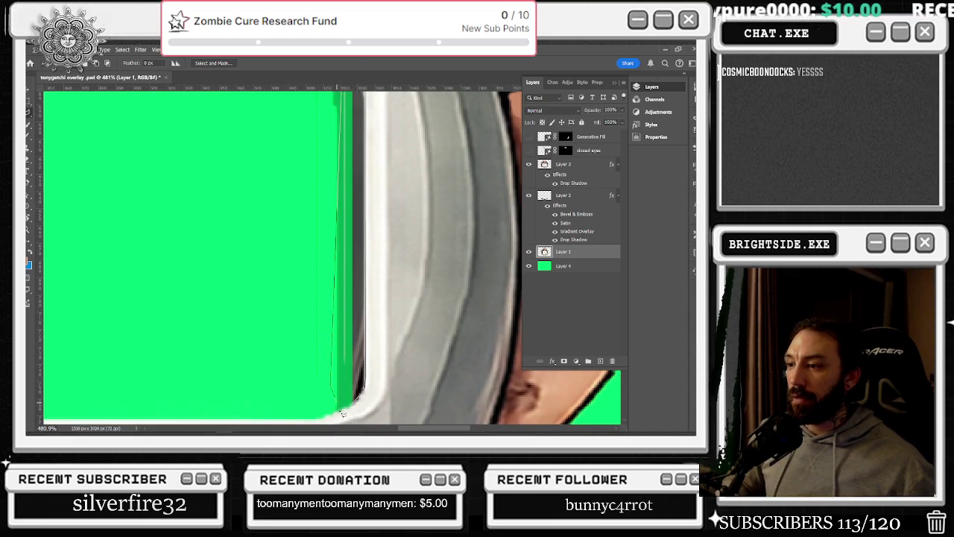
pyautogui.doubleClick(355, 400)
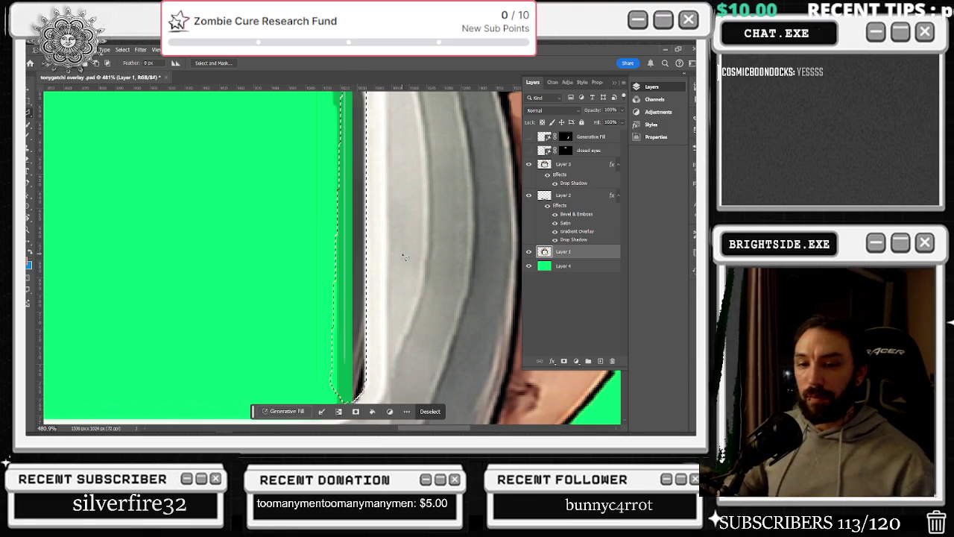
pyautogui.hotkey('alt', 'BackSpace')
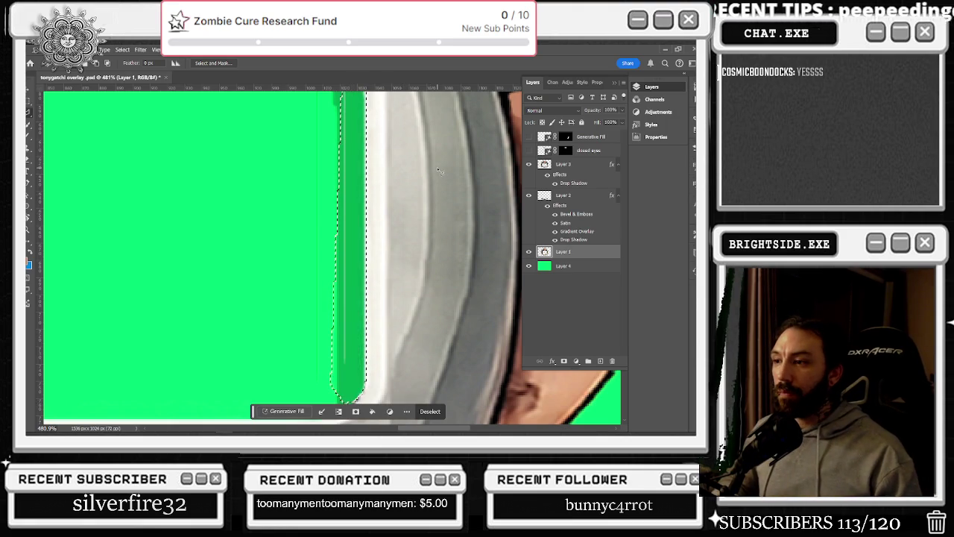
pyautogui.scroll(-2, 420, 198)
pyautogui.scroll(-3, 419, 198)
pyautogui.scroll(3, 362, 167)
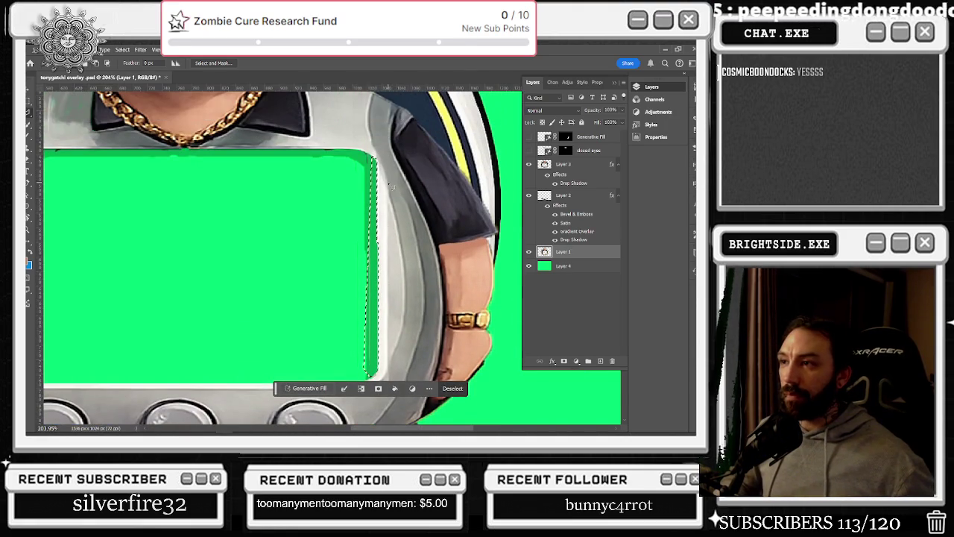
pyautogui.hotkey('ctrl', 'd')
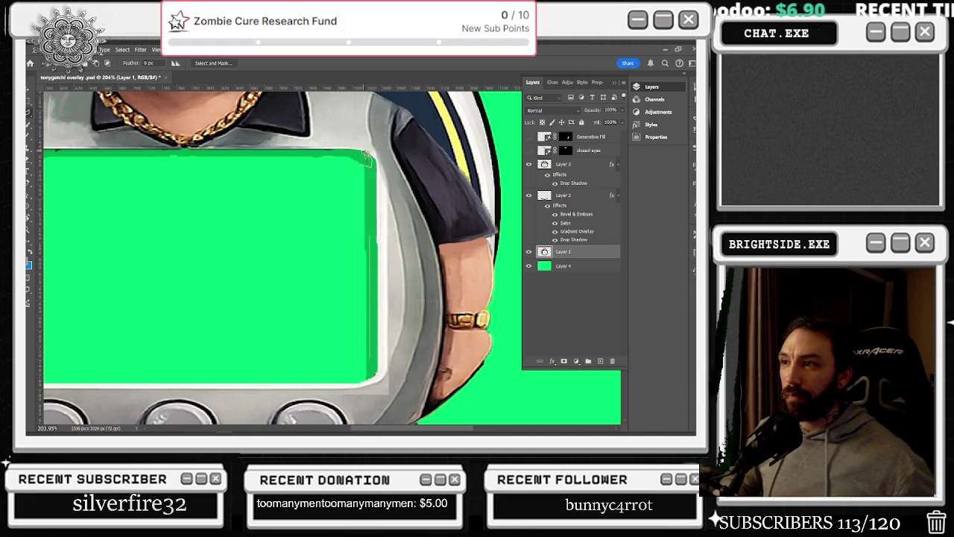
# Outline the gap at the green box's top-right corner, checking it by toggling Layer 1.
pyautogui.moveTo(365, 160); pyautogui.dragTo(356, 171)
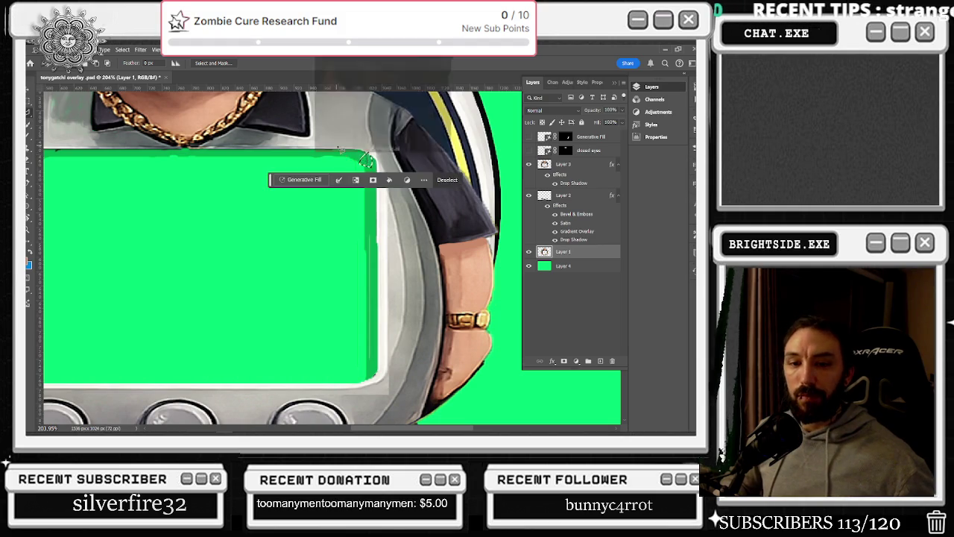
pyautogui.scroll(3, 365, 164)
pyautogui.scroll(1, 366, 186)
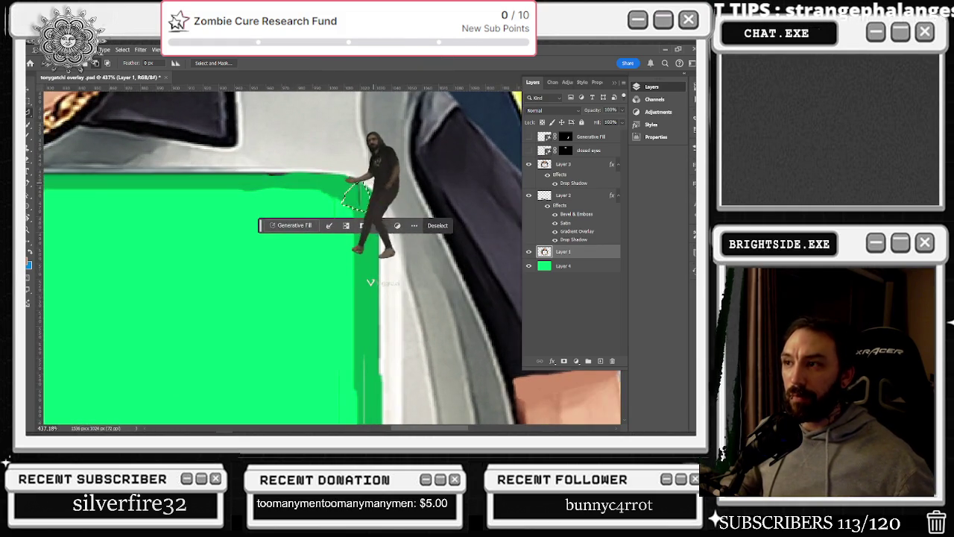
pyautogui.scroll(1, 364, 201)
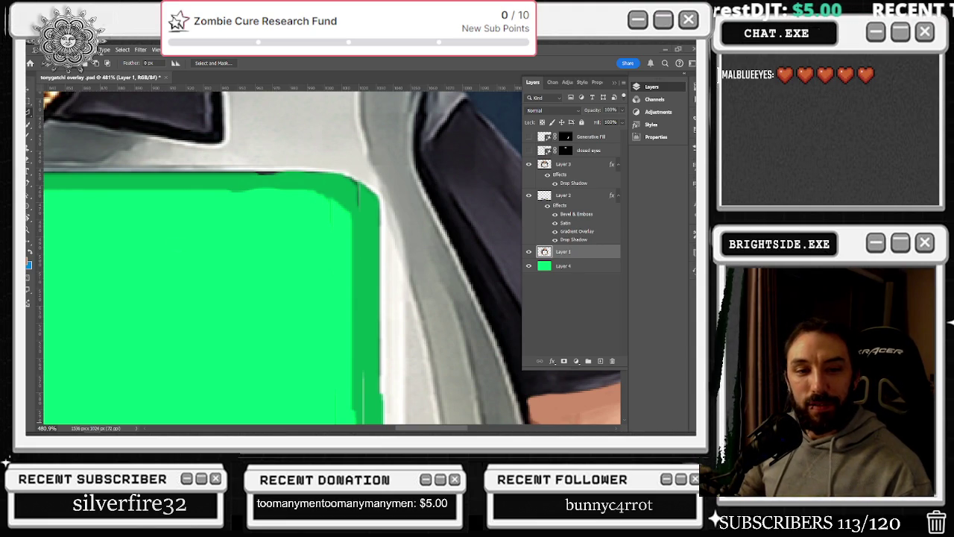
pyautogui.moveTo(354, 182); pyautogui.dragTo(344, 213)
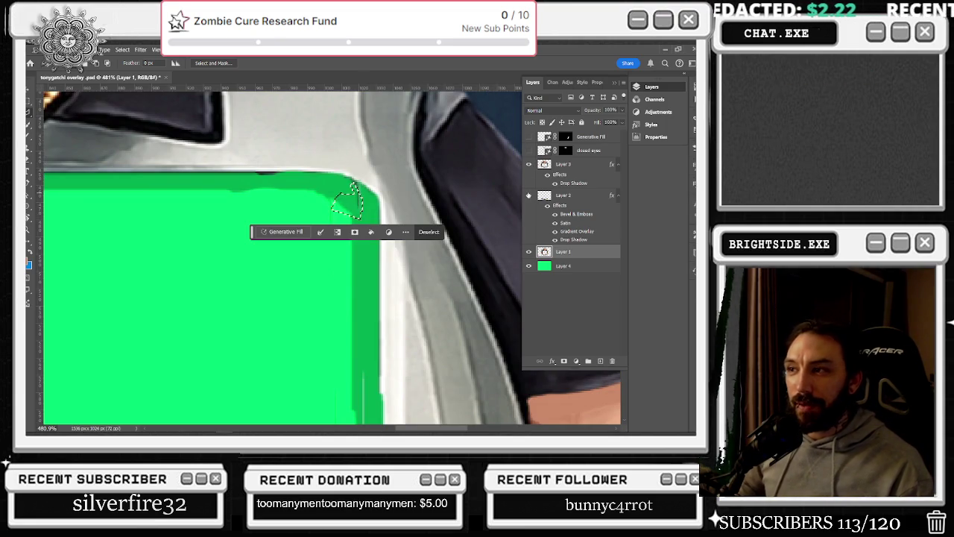
pyautogui.click(531, 252)
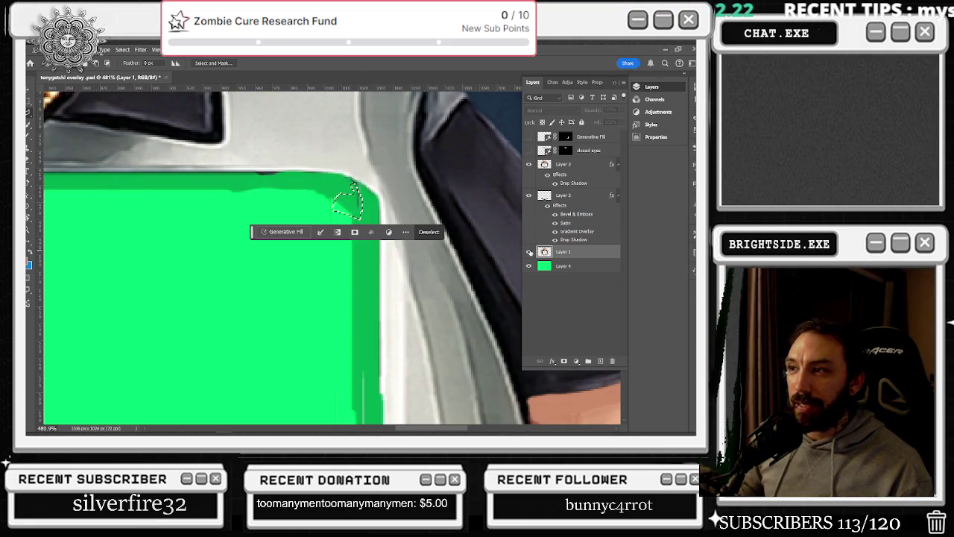
pyautogui.click(530, 252)
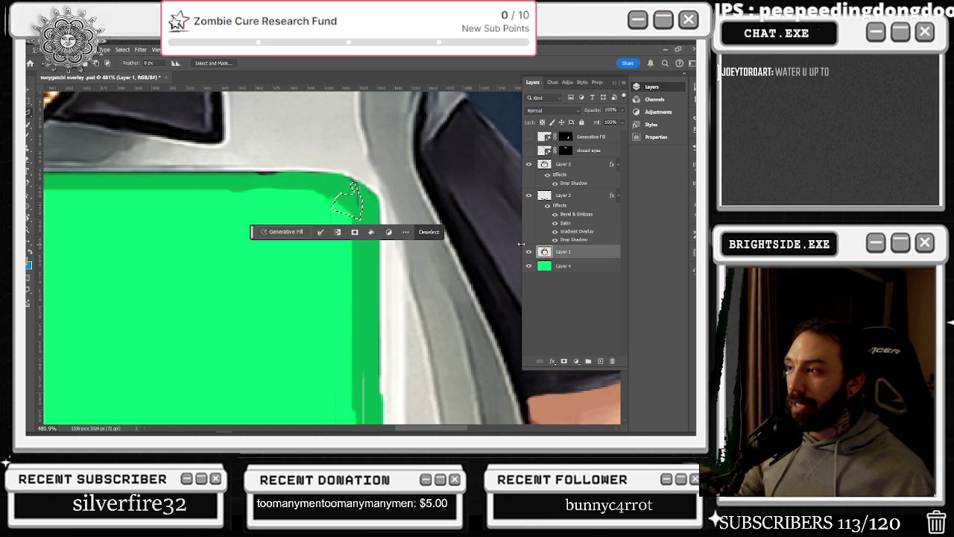
pyautogui.click(310, 202)
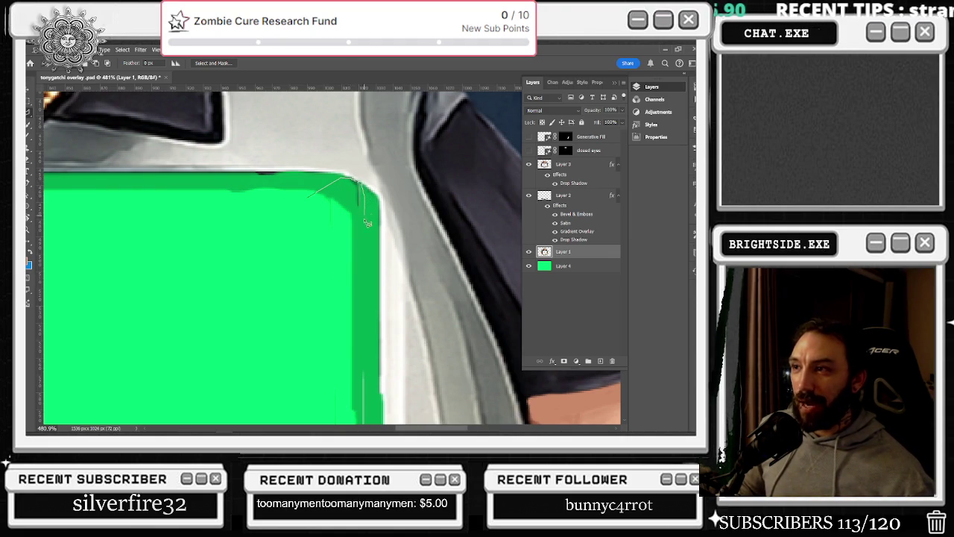
# Close the corner outline, switch to Layer 3, and outline the green screen's lower right edge.
pyautogui.click(308, 201)
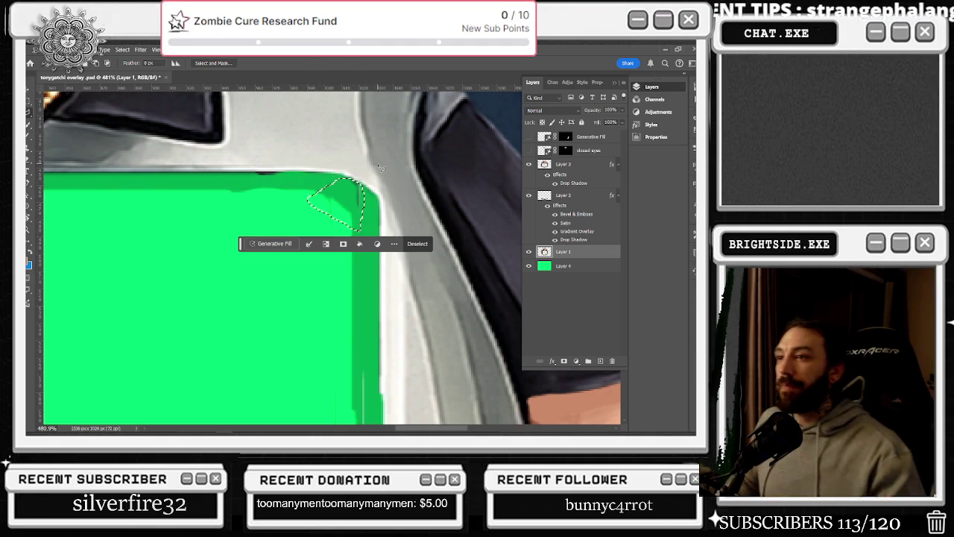
pyautogui.hotkey('alt', ']')
pyautogui.hotkey('alt', ']')
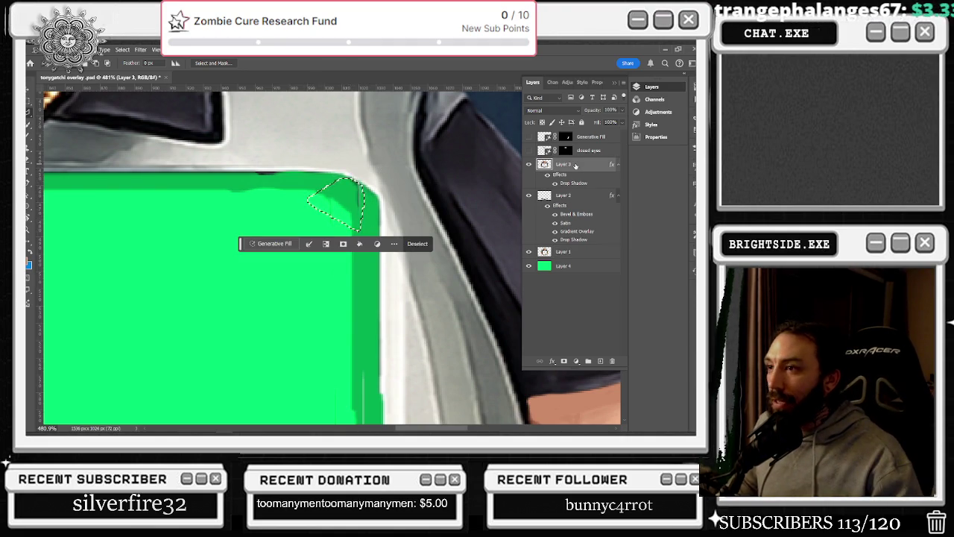
pyautogui.scroll(-1, 298, 302)
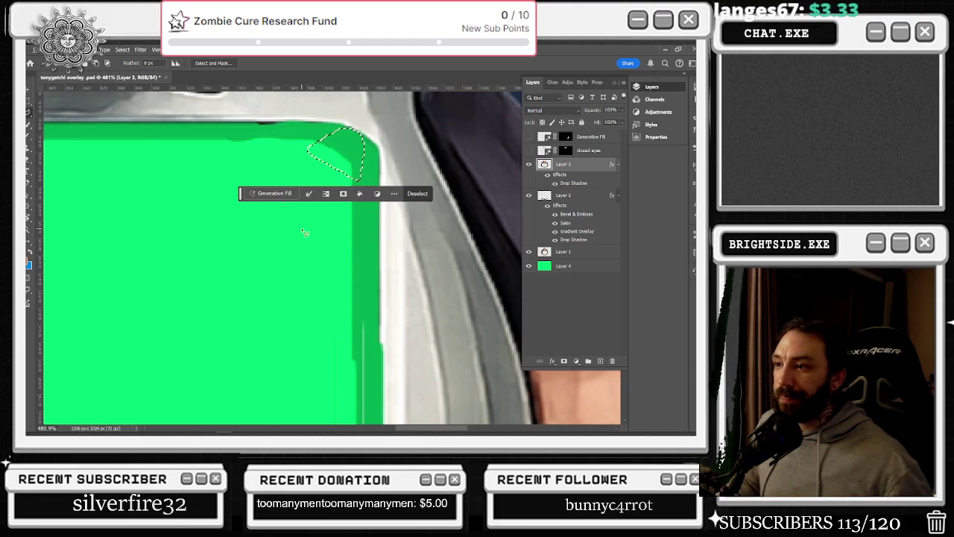
pyautogui.scroll(-1, 357, 322)
pyautogui.scroll(-2, 358, 322)
pyautogui.click(337, 316)
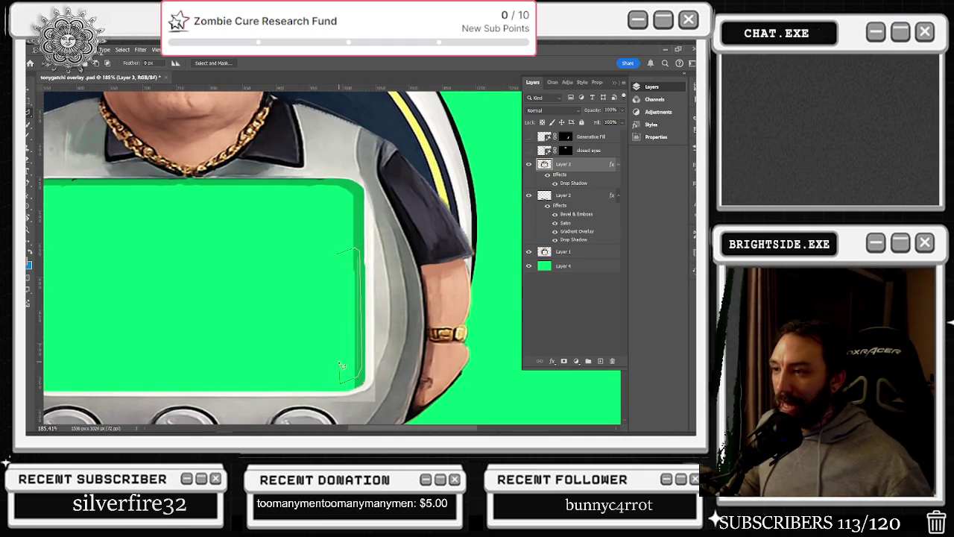
pyautogui.click(338, 255)
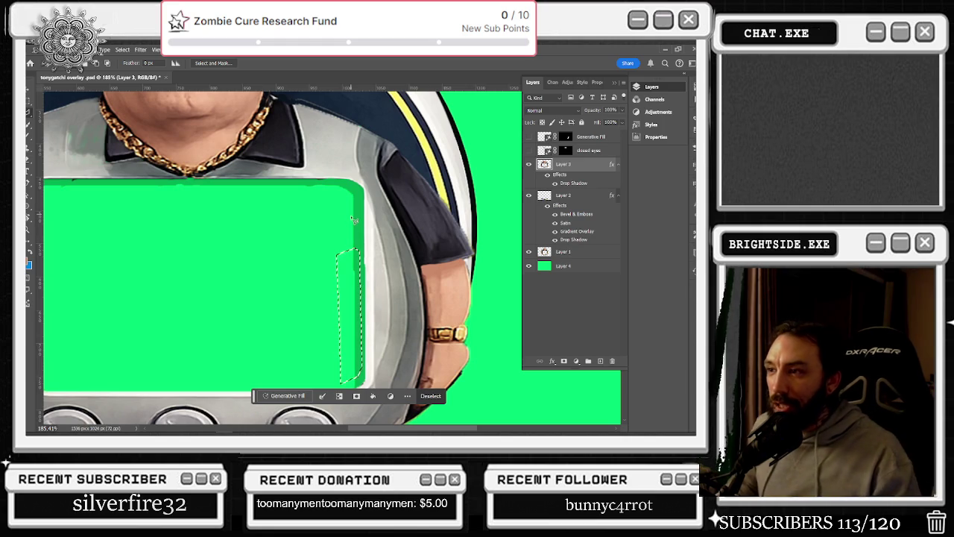
# Zoom in and outline a small gap along the green screen's top edge.
pyautogui.scroll(-2, 354, 217)
pyautogui.scroll(-2, 336, 238)
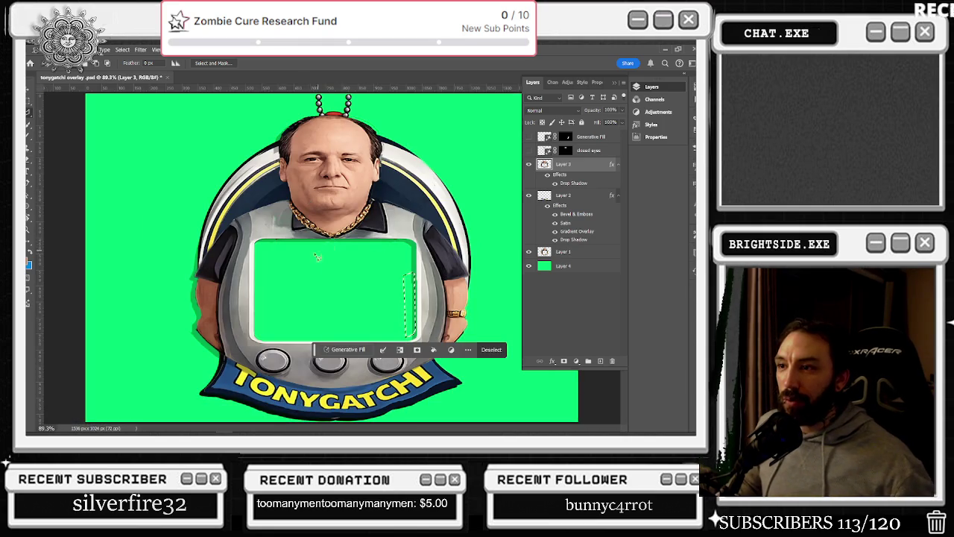
pyautogui.scroll(2, 322, 254)
pyautogui.scroll(2, 269, 255)
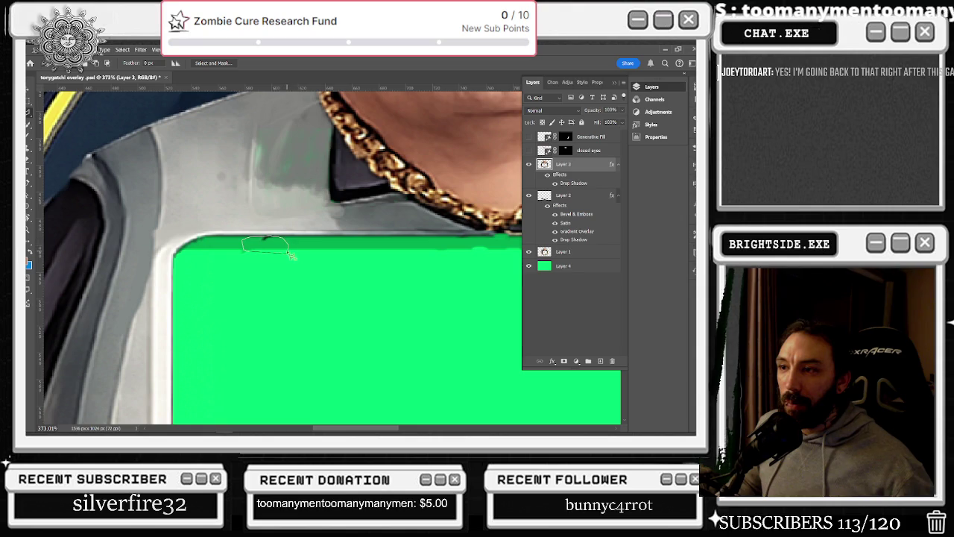
pyautogui.moveTo(291, 255); pyautogui.dragTo(293, 255)
pyautogui.scroll(-2, 361, 237)
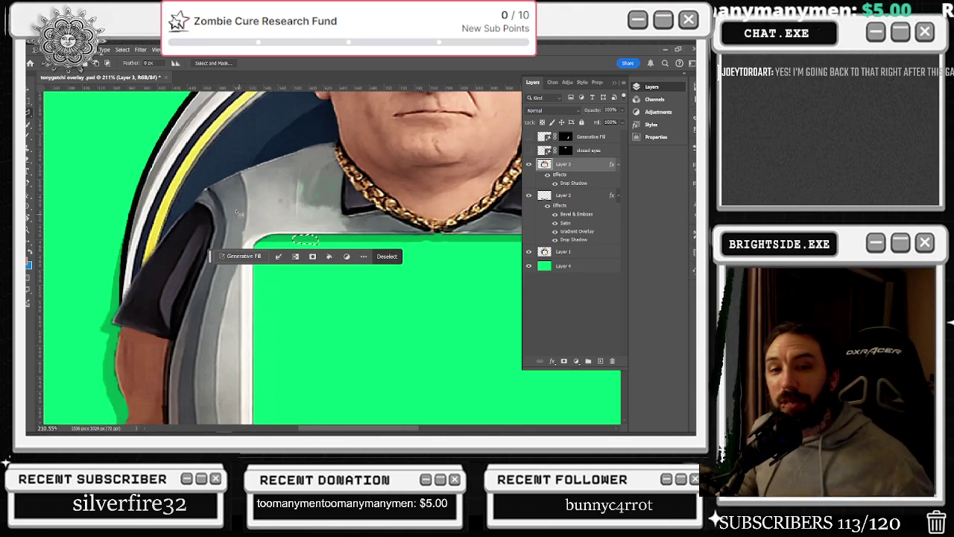
# Switch to the Rectangular Marquee (M), deselect with Ctrl+D, and zoom out to the full overlay.
pyautogui.press('m')
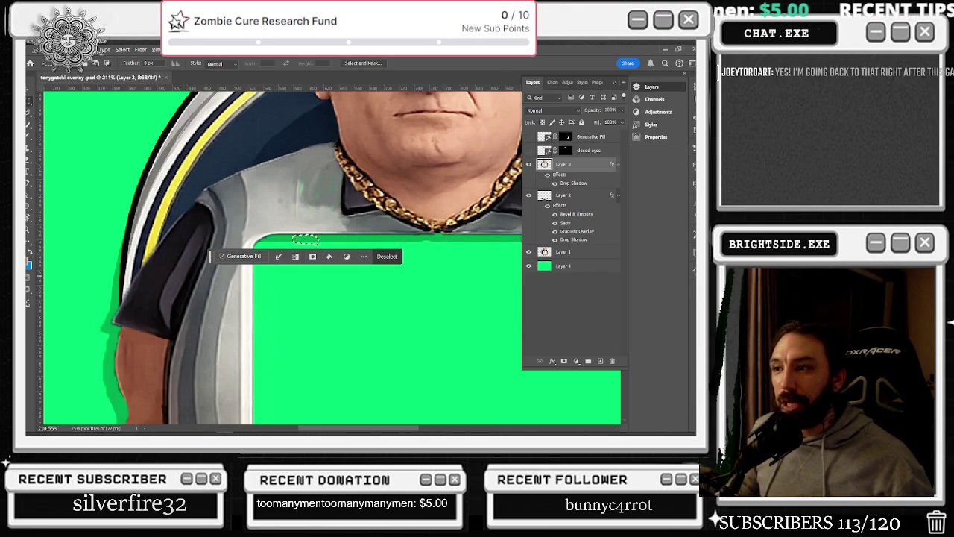
pyautogui.hotkey('ctrl', 'd')
pyautogui.scroll(-5, 401, 303)
pyautogui.scroll(-2, 403, 299)
pyautogui.scroll(1, 406, 290)
pyautogui.scroll(-1, 413, 281)
pyautogui.scroll(-2, 412, 282)
pyautogui.scroll(-1, 402, 301)
pyautogui.scroll(-2, 393, 323)
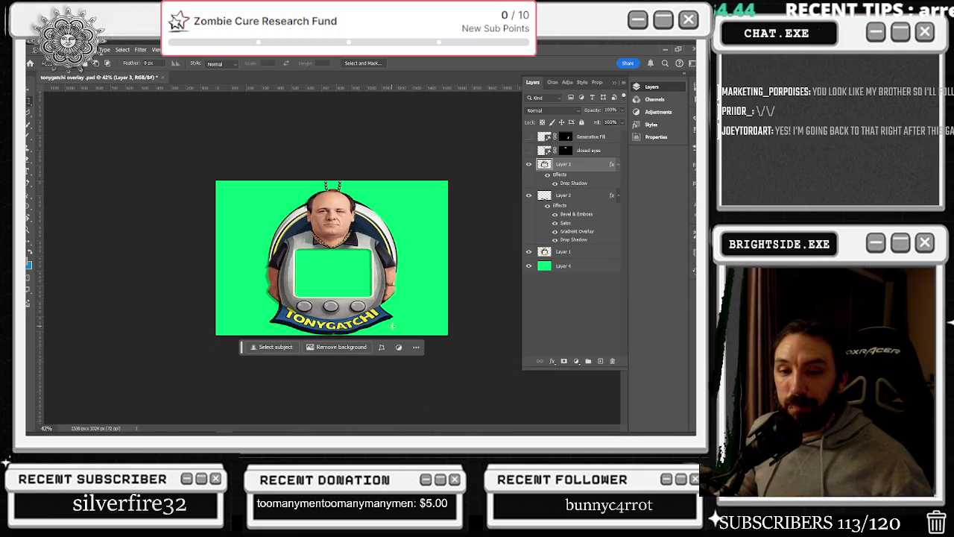
pyautogui.hotkey('alt', 'Tab')
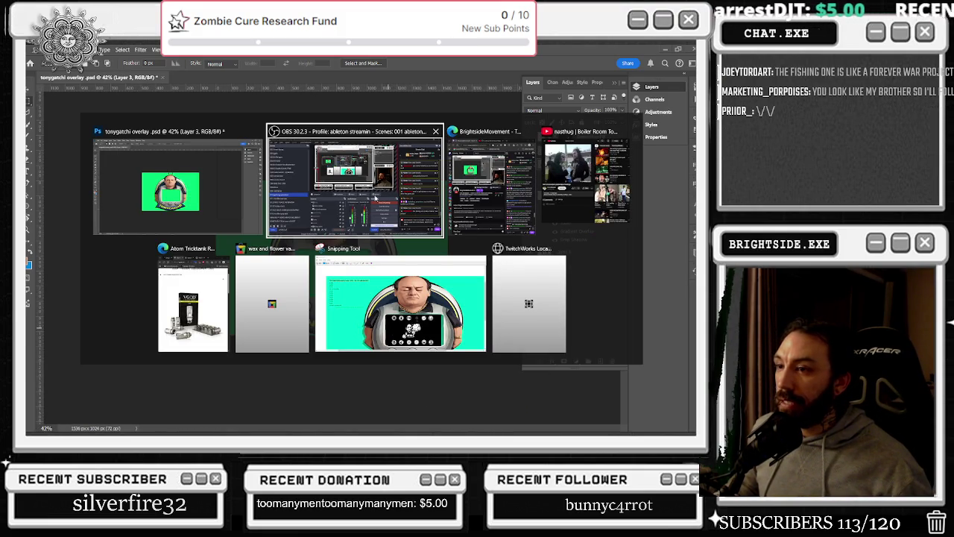
pyautogui.press('Escape')
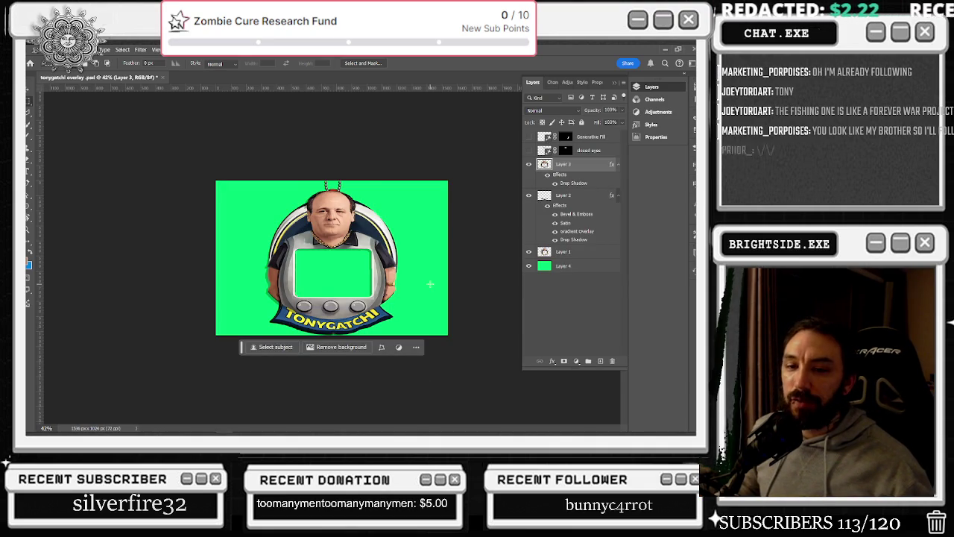
pyautogui.scroll(2, 326, 302)
pyautogui.scroll(3, 325, 301)
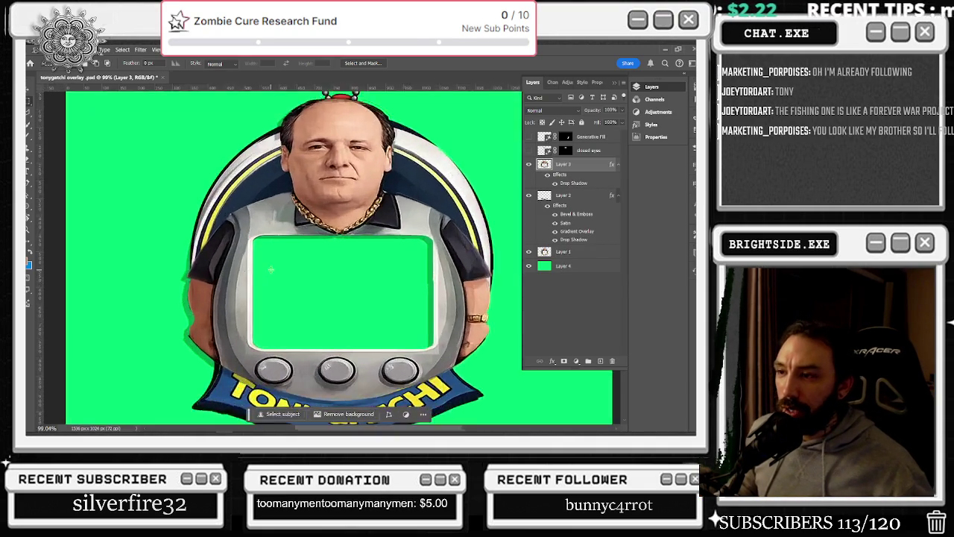
pyautogui.scroll(2, 271, 270)
pyautogui.scroll(2, 270, 269)
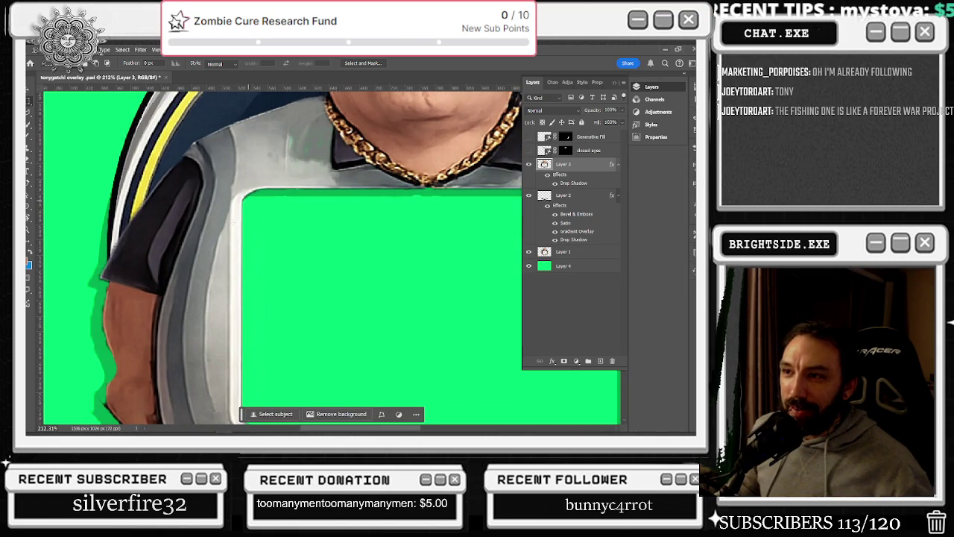
pyautogui.moveTo(244, 343); pyautogui.dragTo(245, 323)
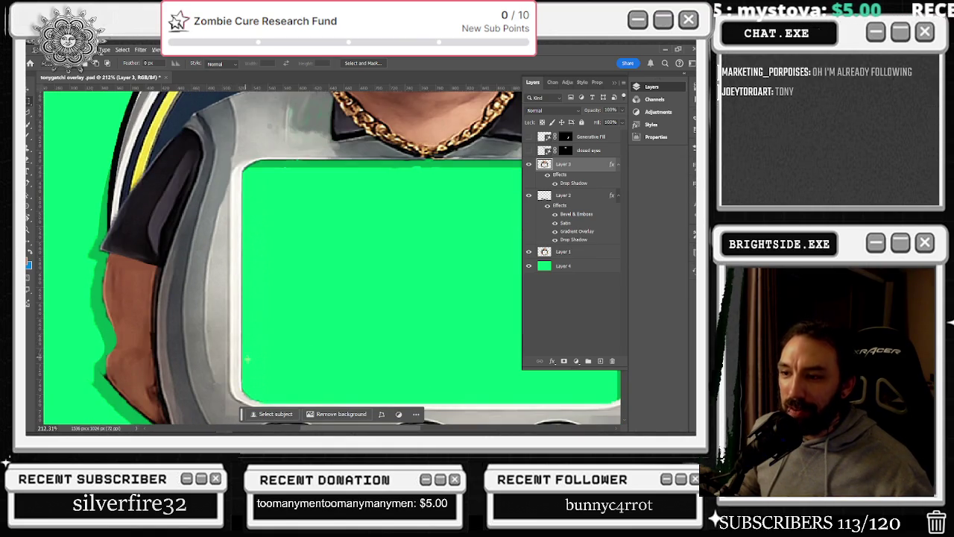
pyautogui.scroll(-3, 244, 356)
pyautogui.scroll(-1, 447, 343)
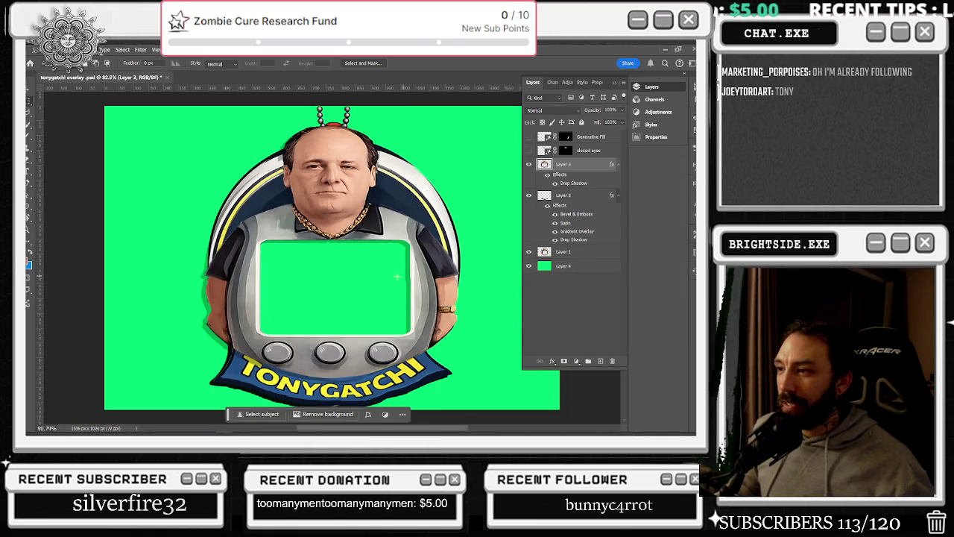
pyautogui.scroll(3, 405, 276)
pyautogui.scroll(1, 417, 280)
pyautogui.moveTo(408, 267); pyautogui.dragTo(409, 244)
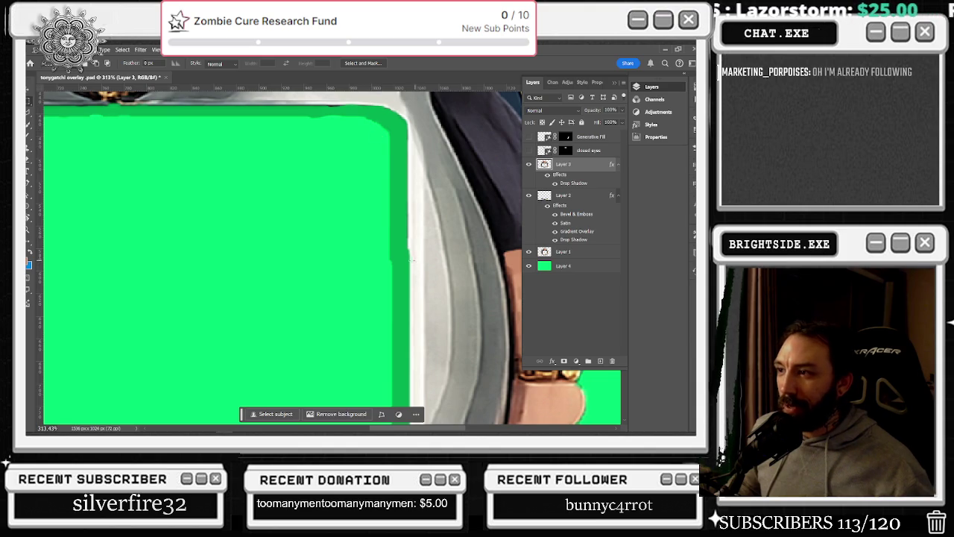
pyautogui.moveTo(392, 264); pyautogui.dragTo(409, 175)
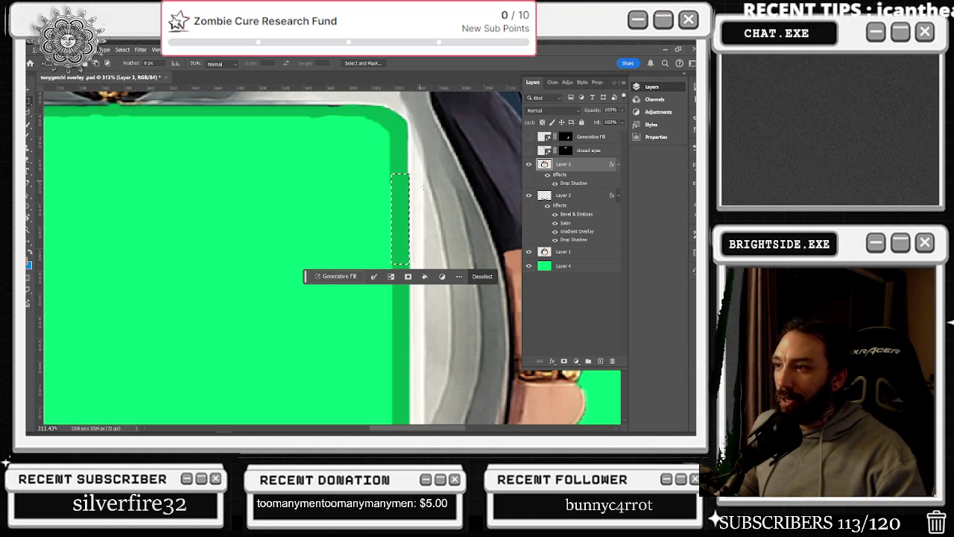
pyautogui.click(414, 170)
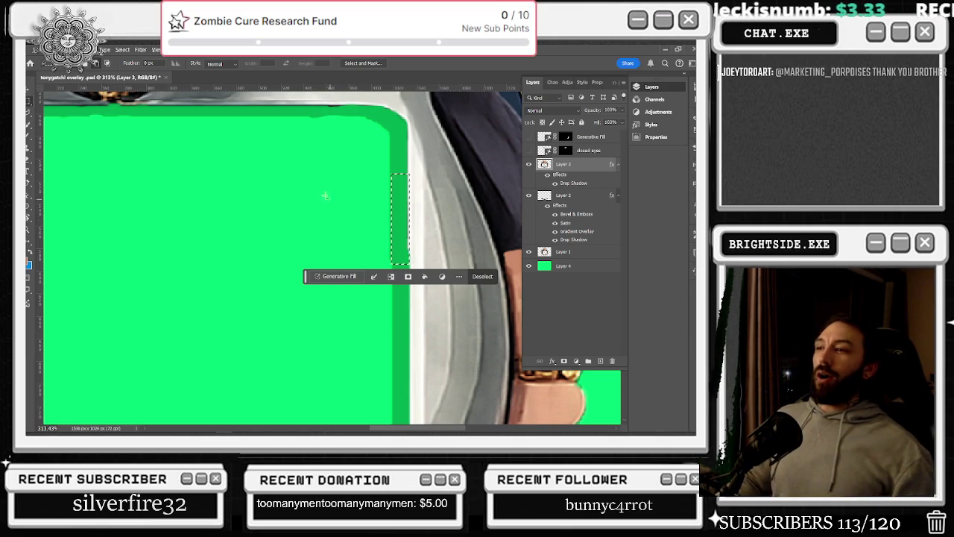
pyautogui.hotkey('ctrl', 'd')
pyautogui.scroll(-3, 410, 232)
pyautogui.scroll(-2, 447, 224)
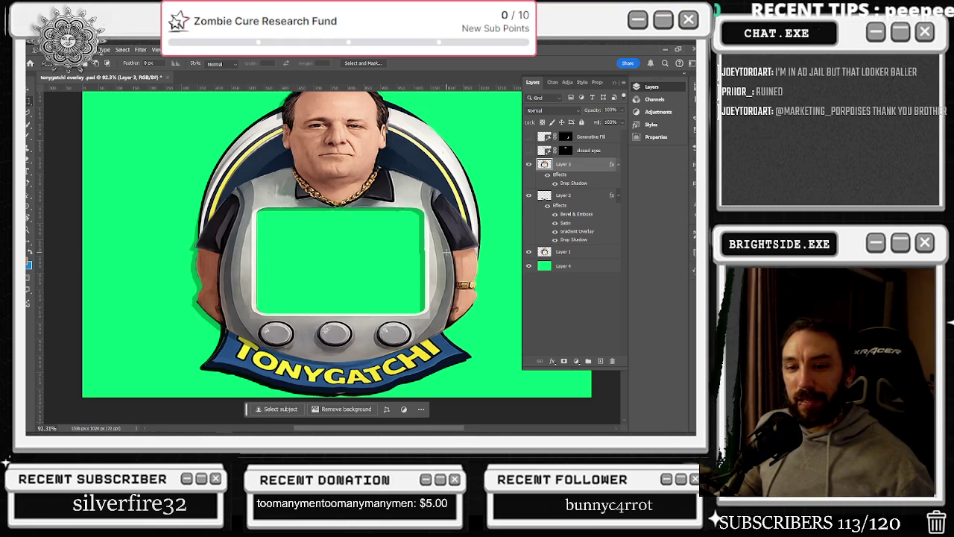
pyautogui.scroll(-3, 447, 252)
pyautogui.scroll(-1, 439, 256)
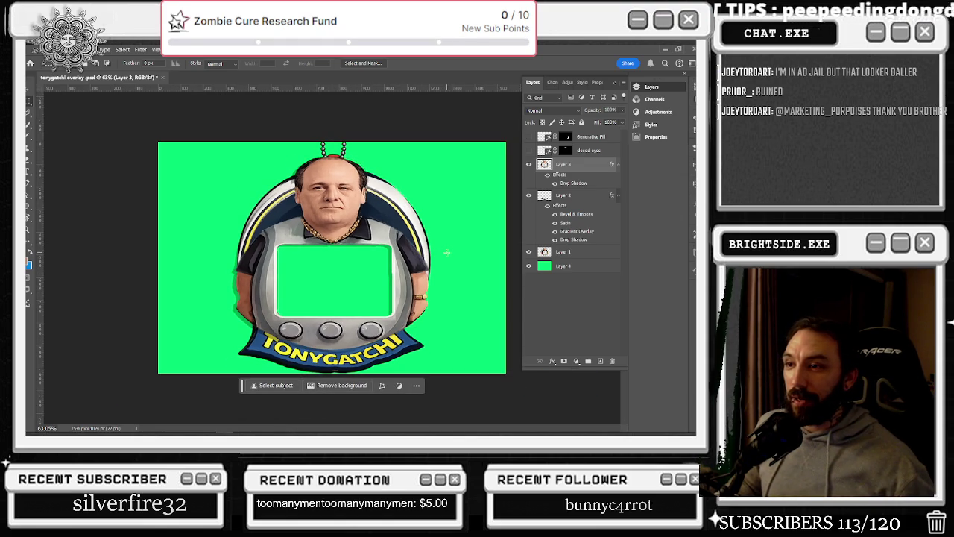
pyautogui.scroll(2, 406, 161)
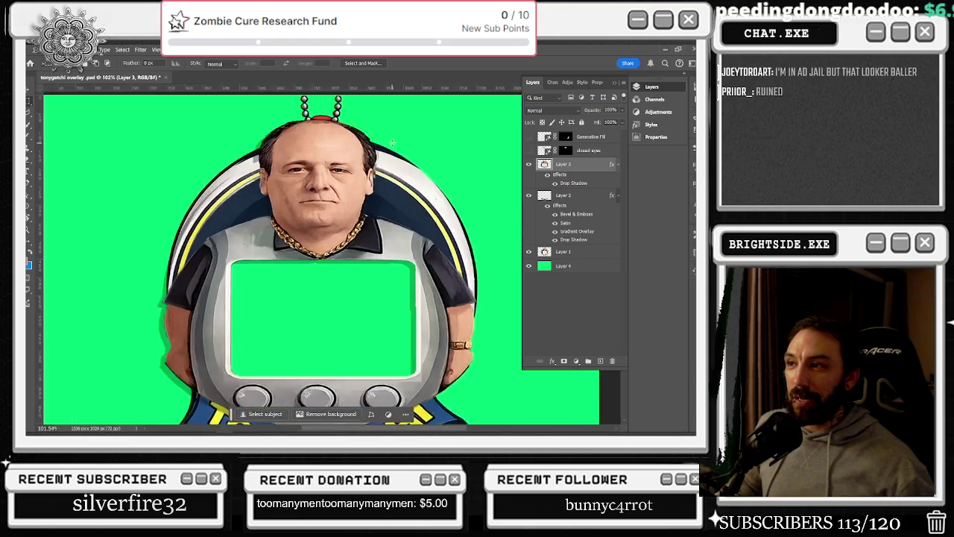
pyautogui.scroll(2, 388, 145)
pyautogui.scroll(2, 366, 130)
pyautogui.scroll(2, 338, 113)
pyautogui.scroll(1, 340, 130)
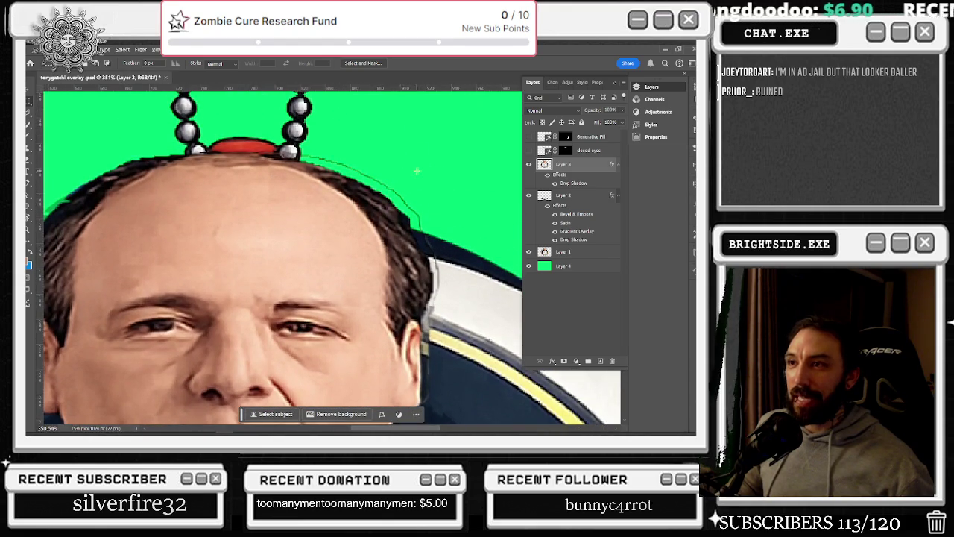
pyautogui.scroll(1, 343, 168)
pyautogui.scroll(1, 348, 217)
pyautogui.scroll(1, 352, 258)
pyautogui.scroll(-2, 350, 257)
pyautogui.scroll(-1, 350, 257)
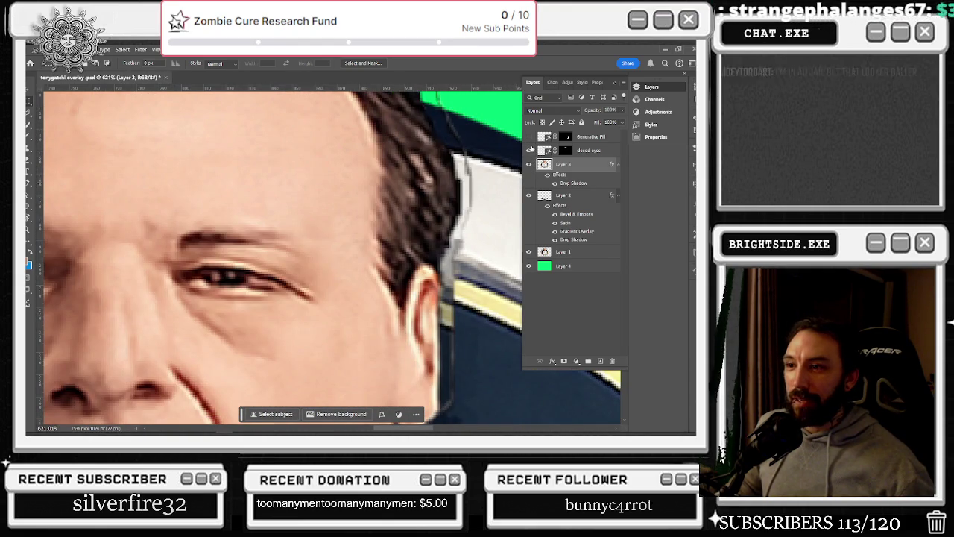
pyautogui.click(530, 150)
pyautogui.click(530, 149)
pyautogui.click(530, 150)
pyautogui.click(530, 149)
pyautogui.click(530, 150)
pyautogui.click(530, 150)
pyautogui.click(530, 150)
pyautogui.click(530, 150)
pyautogui.click(530, 149)
pyautogui.click(530, 150)
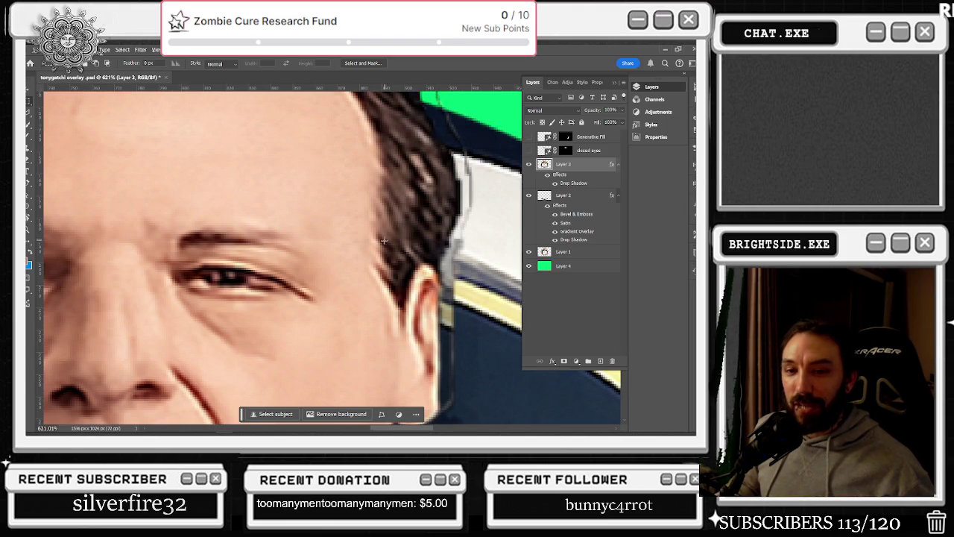
pyautogui.scroll(-3, 384, 239)
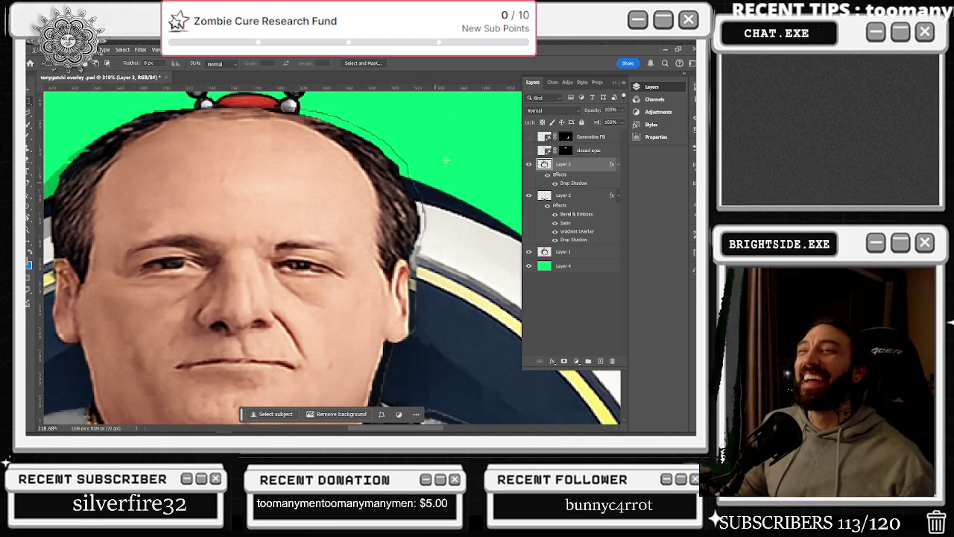
pyautogui.scroll(3, 374, 268)
pyautogui.click(528, 252)
pyautogui.click(528, 253)
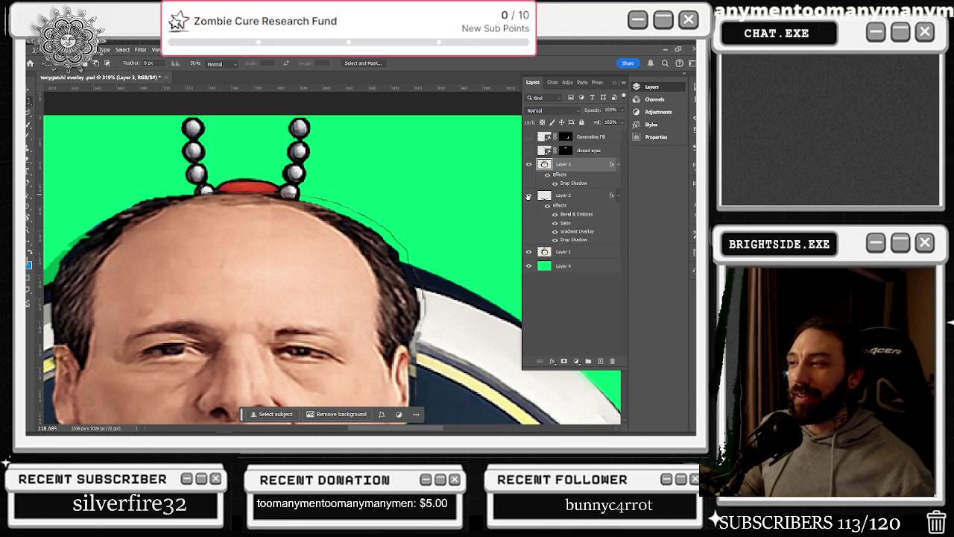
pyautogui.click(529, 164)
pyautogui.click(528, 164)
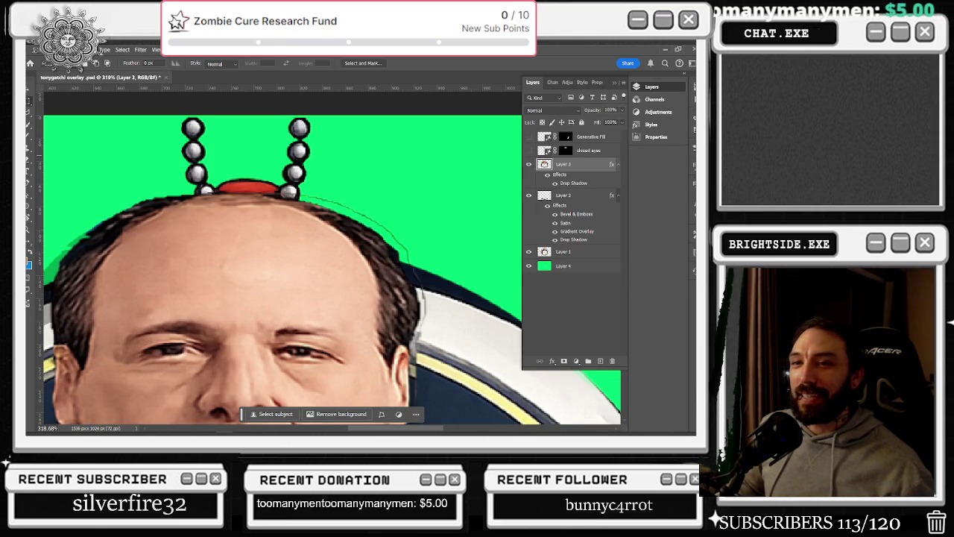
pyautogui.press('e')
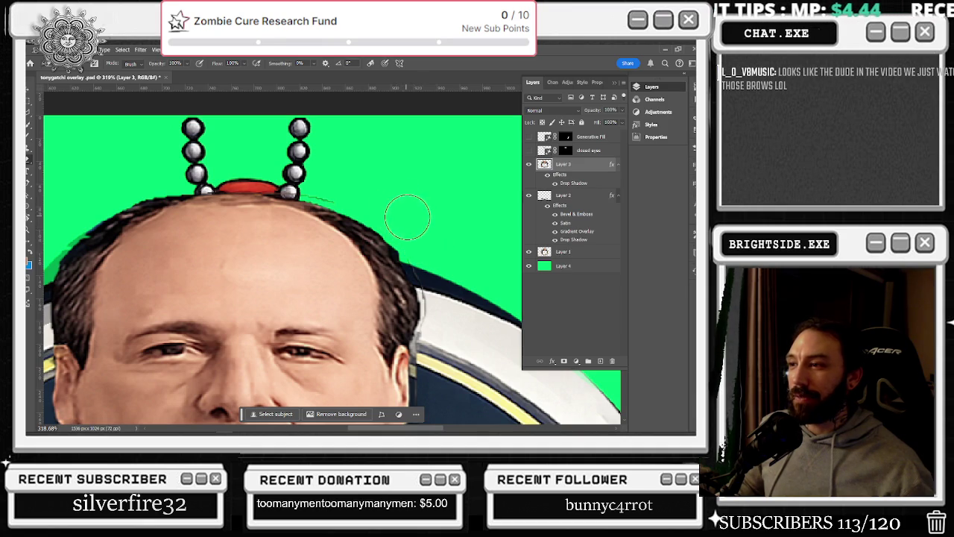
pyautogui.press('[')
pyautogui.press('[')
pyautogui.press('[')
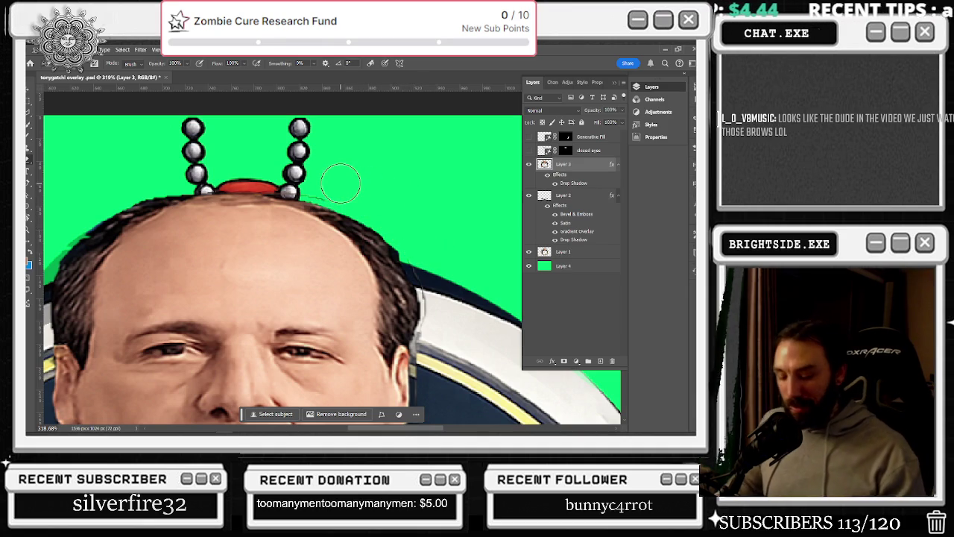
pyautogui.press('[')
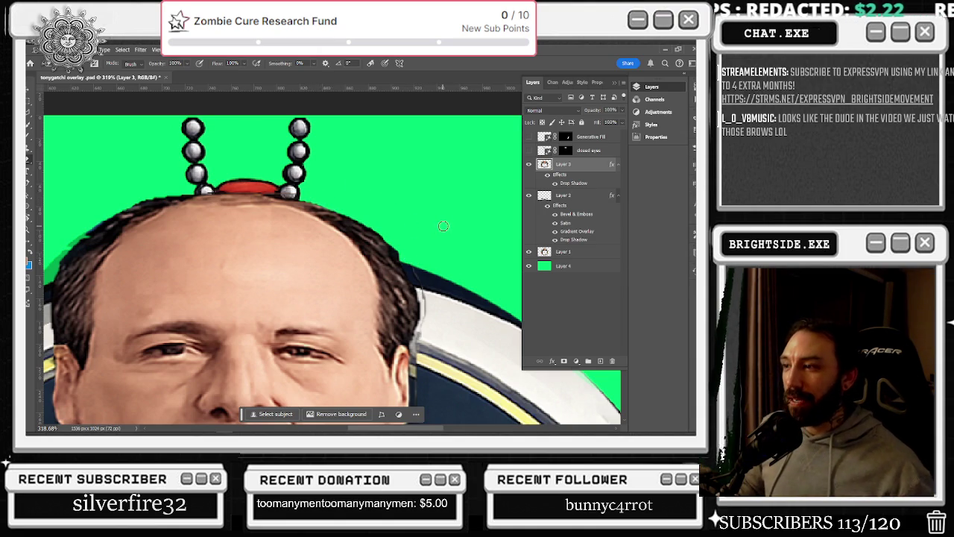
pyautogui.scroll(2, 441, 342)
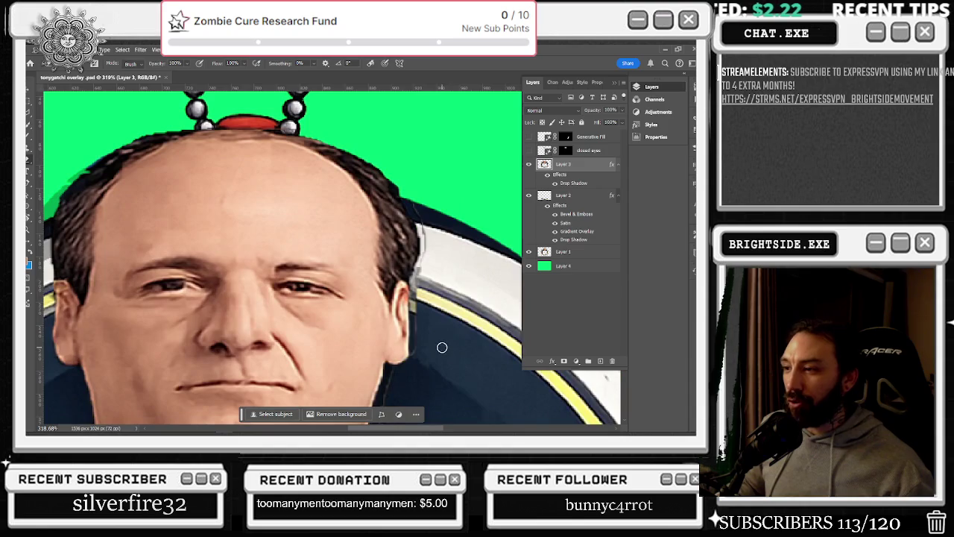
pyautogui.scroll(2, 421, 357)
pyautogui.scroll(2, 421, 358)
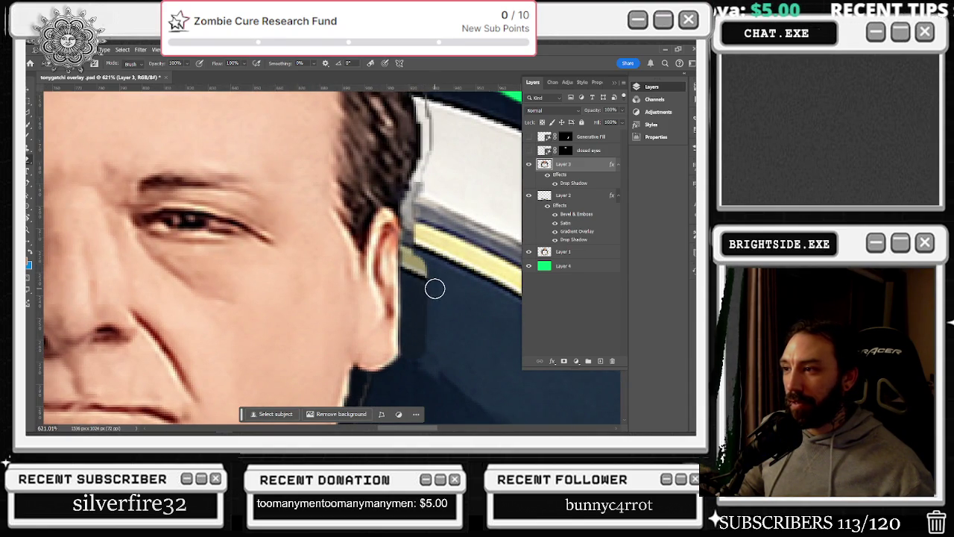
pyautogui.scroll(-1, 440, 308)
pyautogui.scroll(-1, 443, 311)
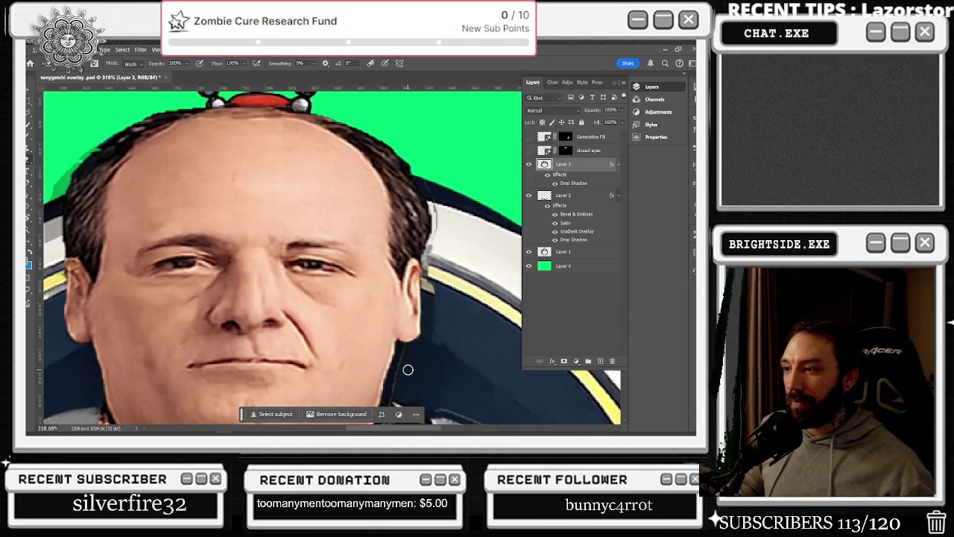
pyautogui.scroll(-1, 408, 368)
pyautogui.scroll(-1, 417, 255)
pyautogui.scroll(2, 418, 255)
pyautogui.scroll(2, 440, 194)
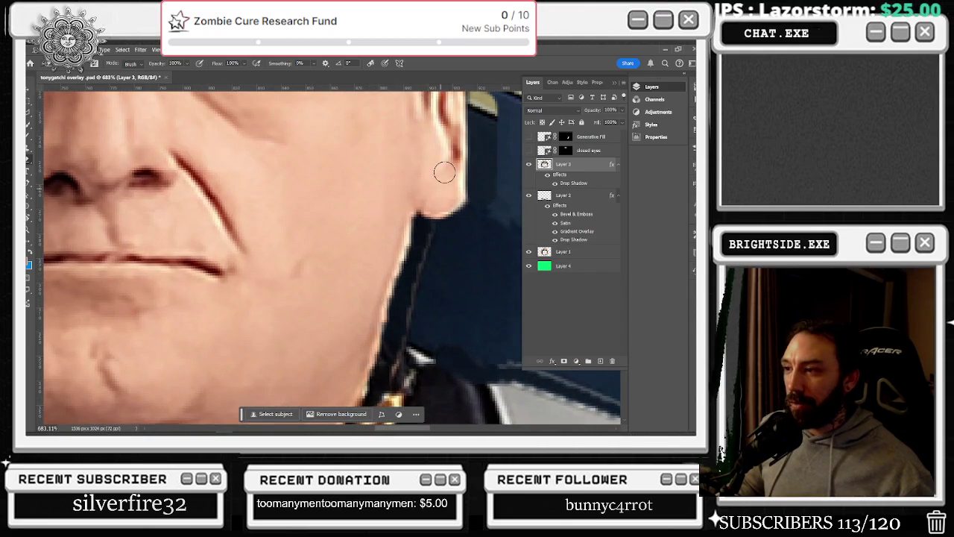
pyautogui.moveTo(420, 318); pyautogui.dragTo(432, 236)
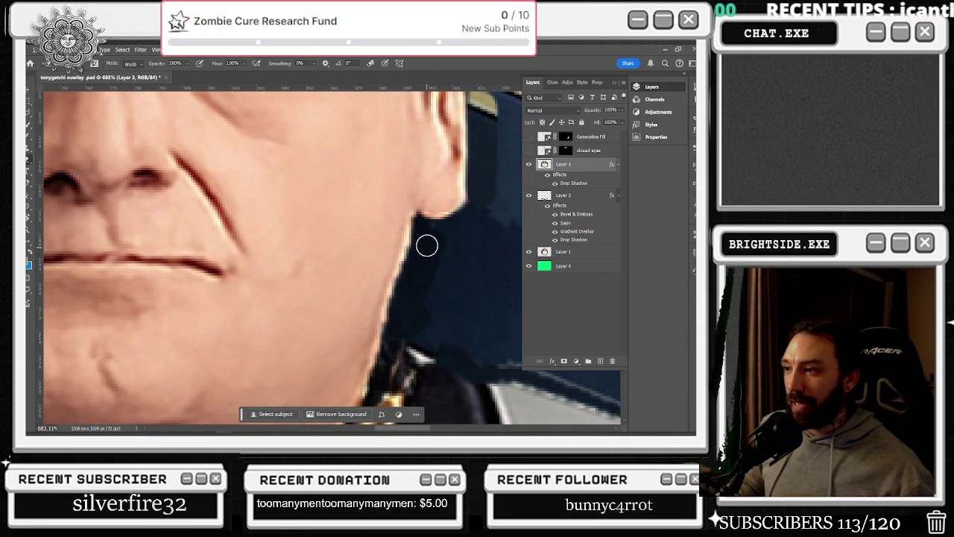
pyautogui.scroll(-2, 440, 313)
pyautogui.scroll(-2, 477, 295)
pyautogui.scroll(-2, 495, 257)
pyautogui.scroll(-1, 495, 257)
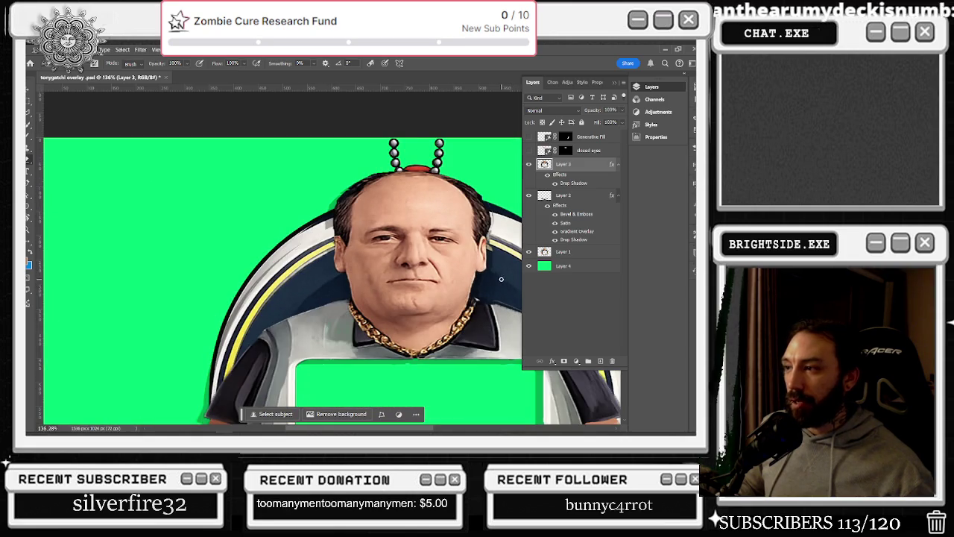
pyautogui.moveTo(423, 432); pyautogui.dragTo(476, 431)
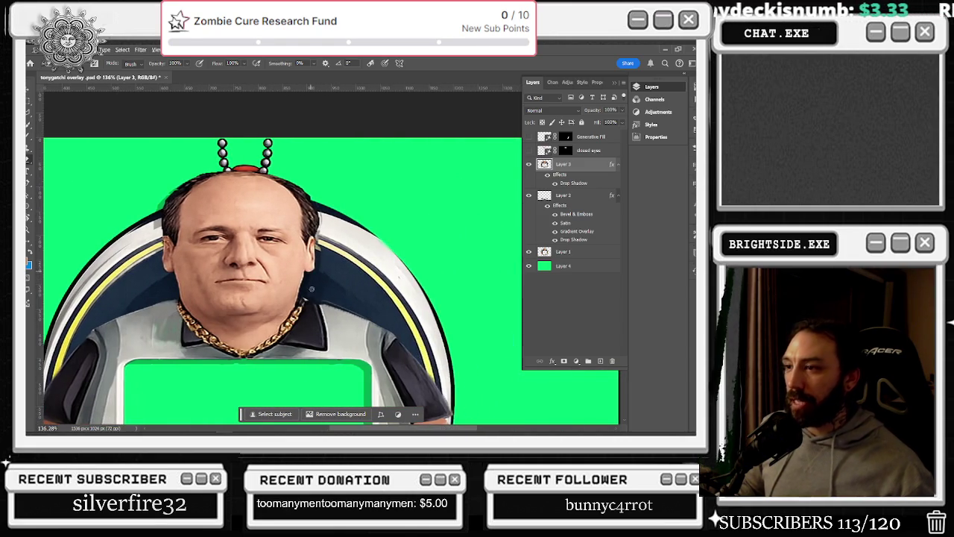
pyautogui.scroll(2, 361, 267)
pyautogui.scroll(2, 361, 267)
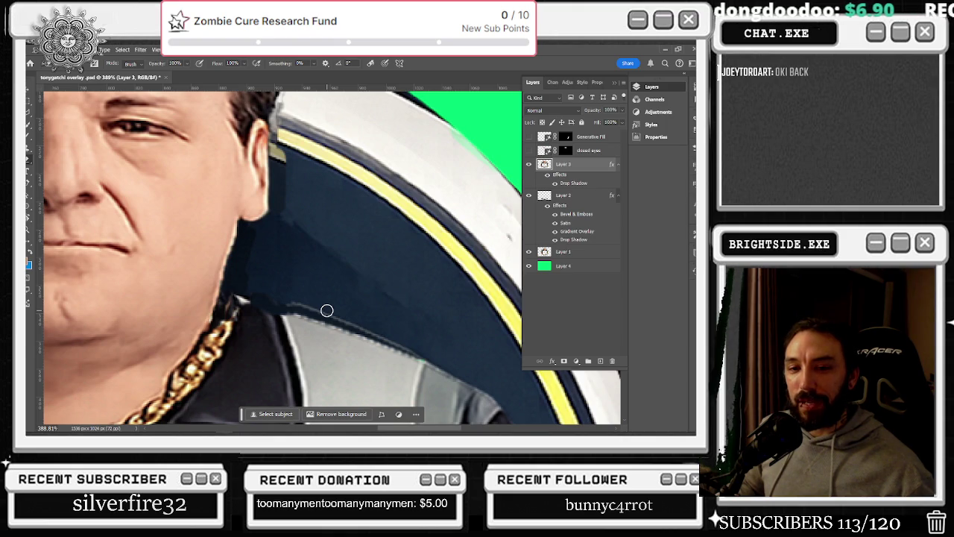
pyautogui.scroll(2, 340, 194)
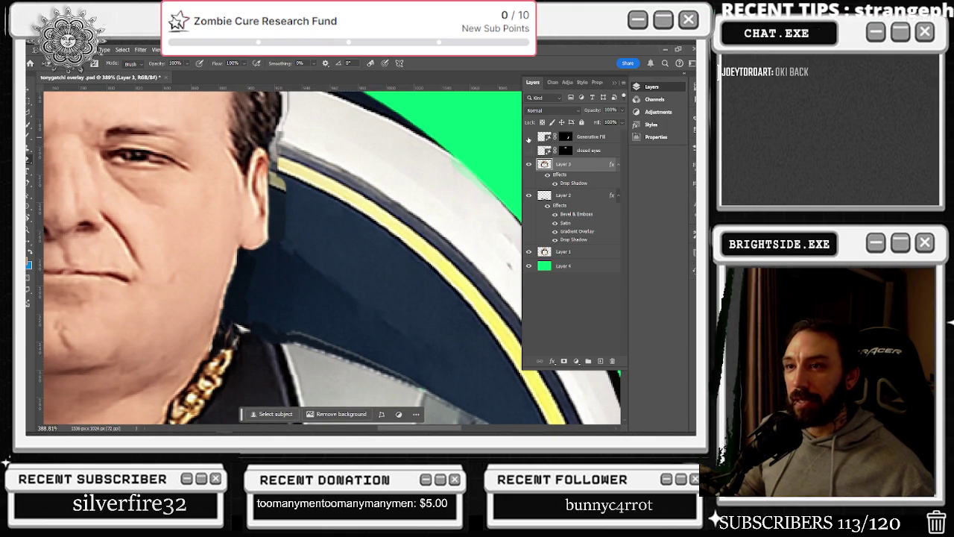
pyautogui.click(529, 150)
pyautogui.click(529, 150)
pyautogui.click(528, 151)
pyautogui.click(529, 151)
pyautogui.scroll(-4, 466, 182)
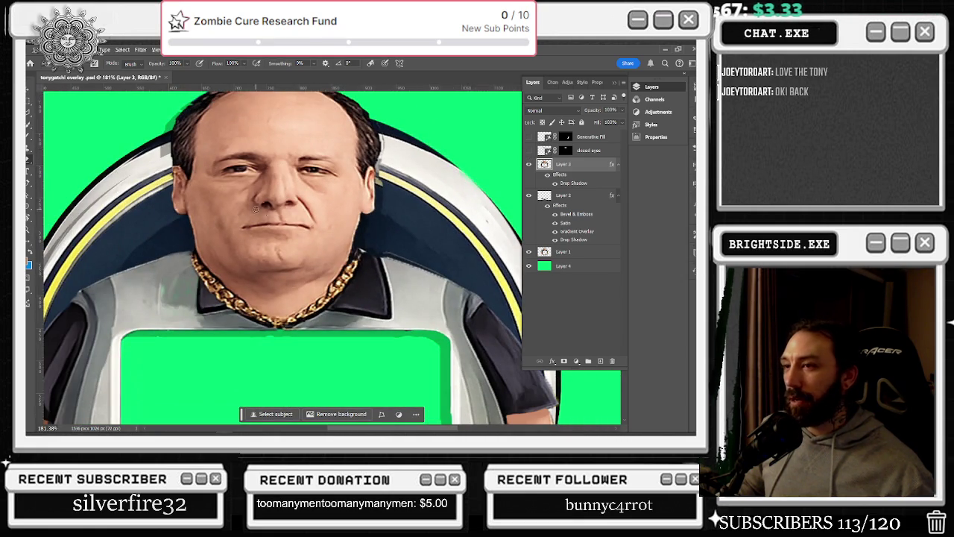
pyautogui.scroll(3, 331, 197)
pyautogui.moveTo(391, 426); pyautogui.dragTo(435, 426)
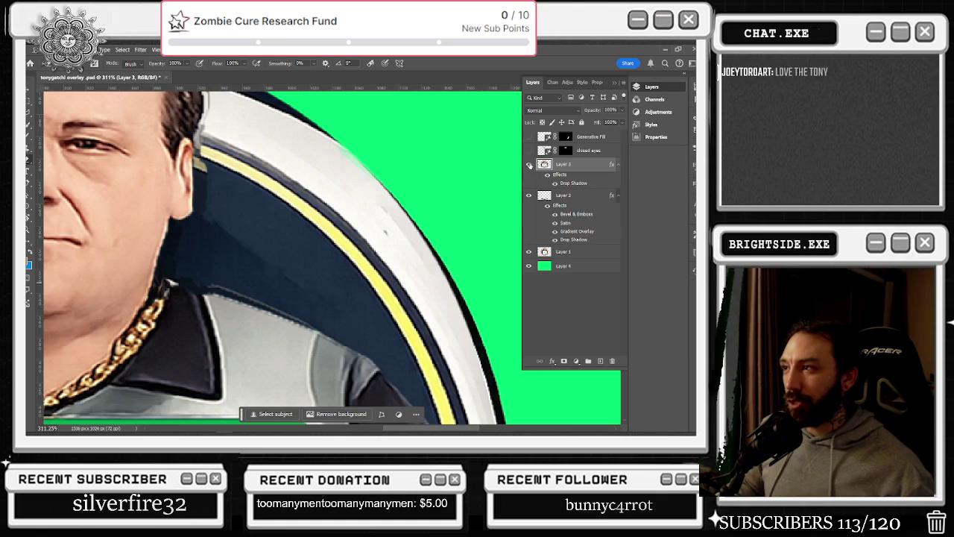
pyautogui.click(530, 151)
pyautogui.click(530, 151)
pyautogui.click(530, 150)
pyautogui.click(529, 151)
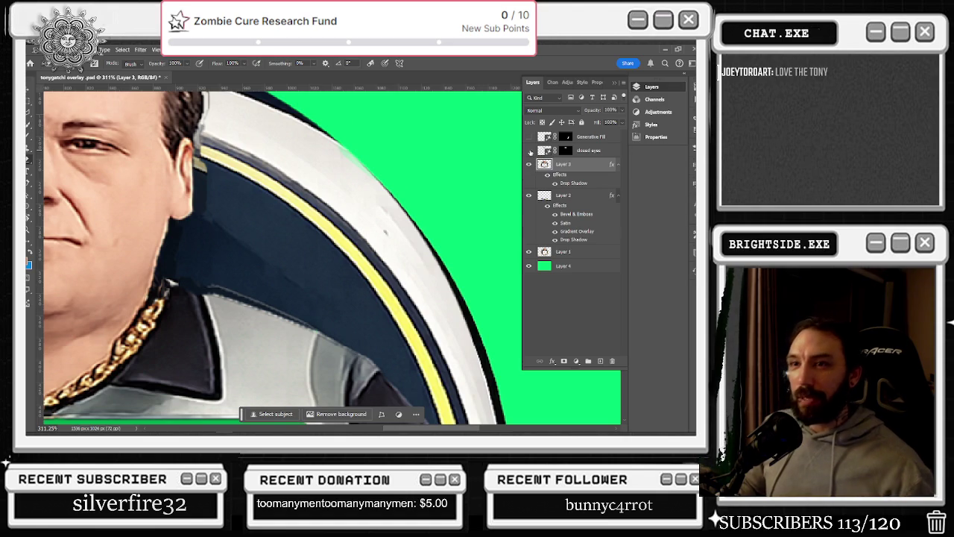
pyautogui.click(529, 151)
pyautogui.click(529, 150)
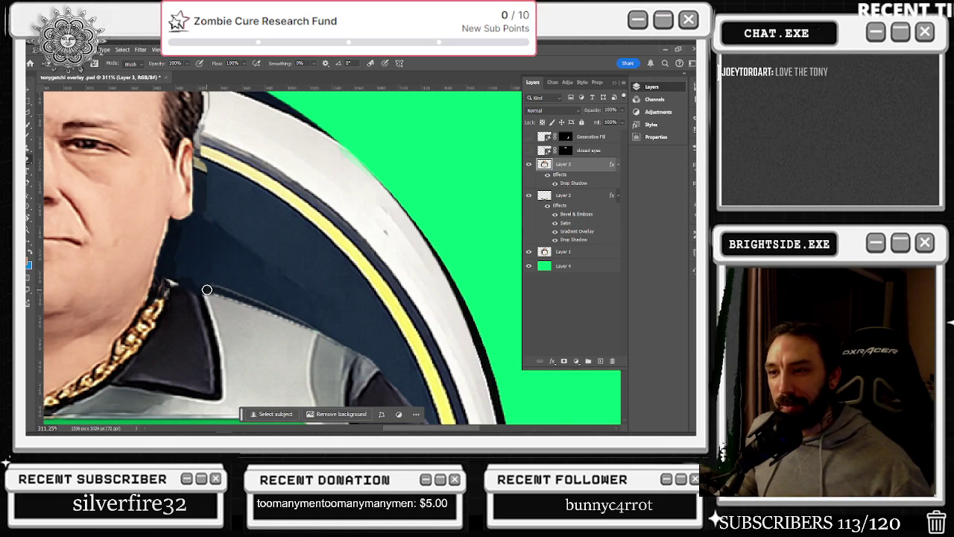
pyautogui.scroll(1, 205, 288)
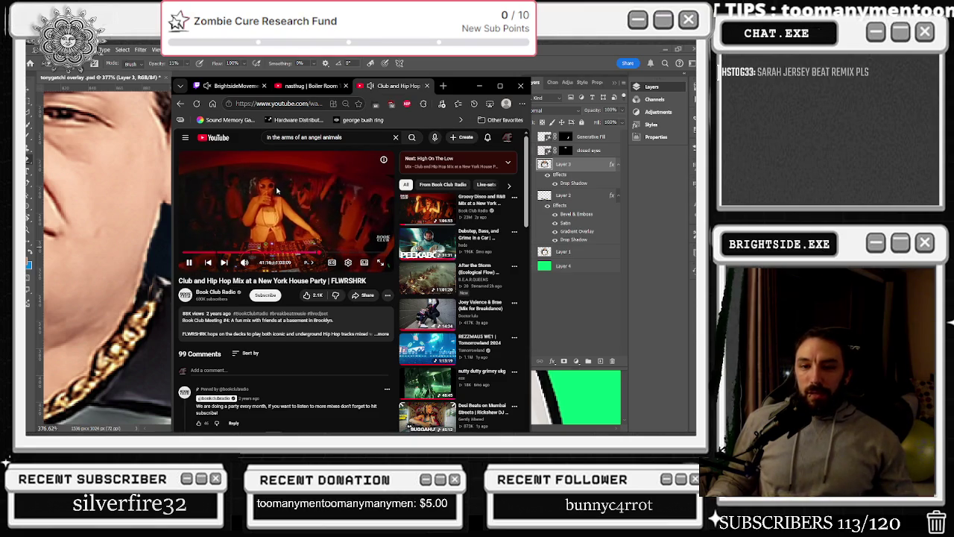
# Pause the club and hip hop mix, go back to the shelter dogs video, and pause it.
pyautogui.click(297, 190)
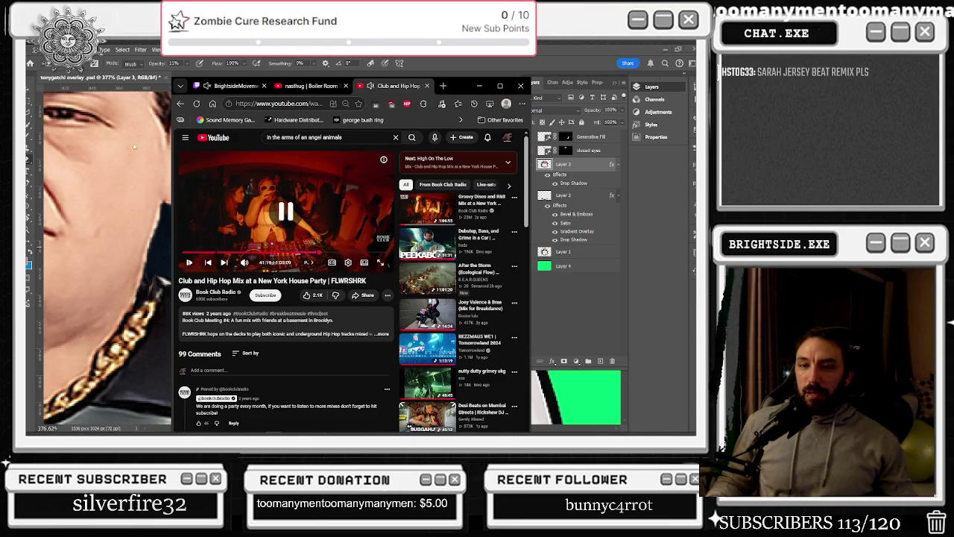
pyautogui.click(180, 103)
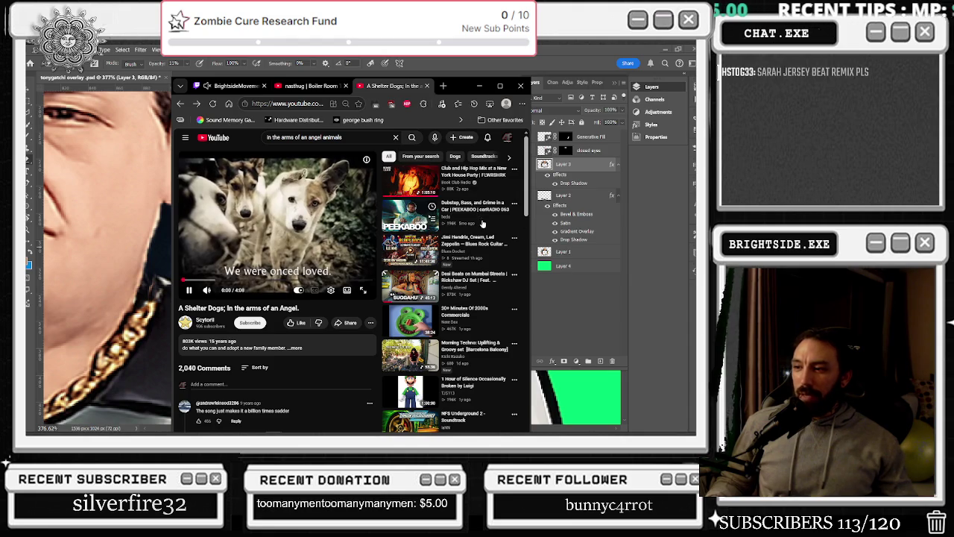
pyautogui.click(316, 241)
# Scroll through the shelter dogs video's comments, then go back to the angel animals search results.
pyautogui.scroll(-5, 317, 241)
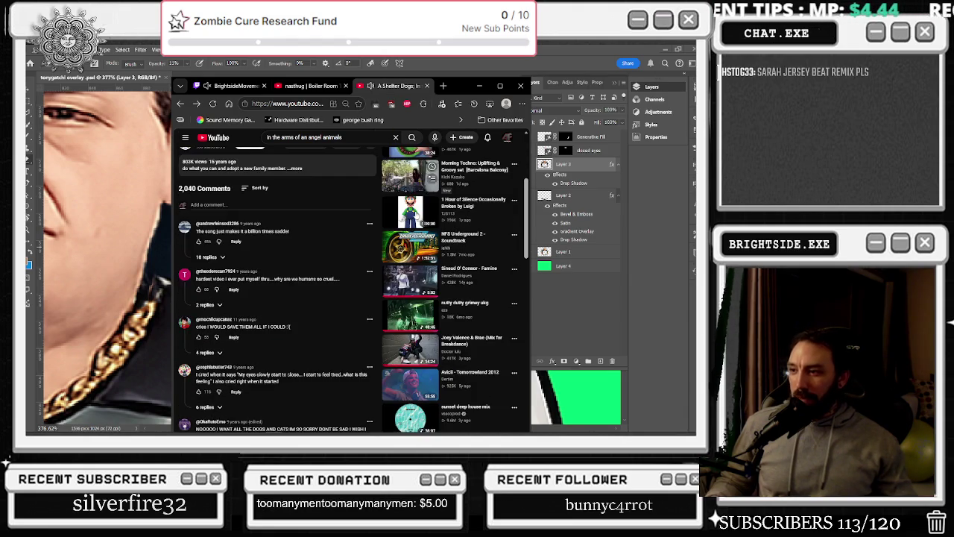
pyautogui.scroll(-2, 418, 217)
pyautogui.scroll(-2, 418, 218)
pyautogui.scroll(-2, 419, 218)
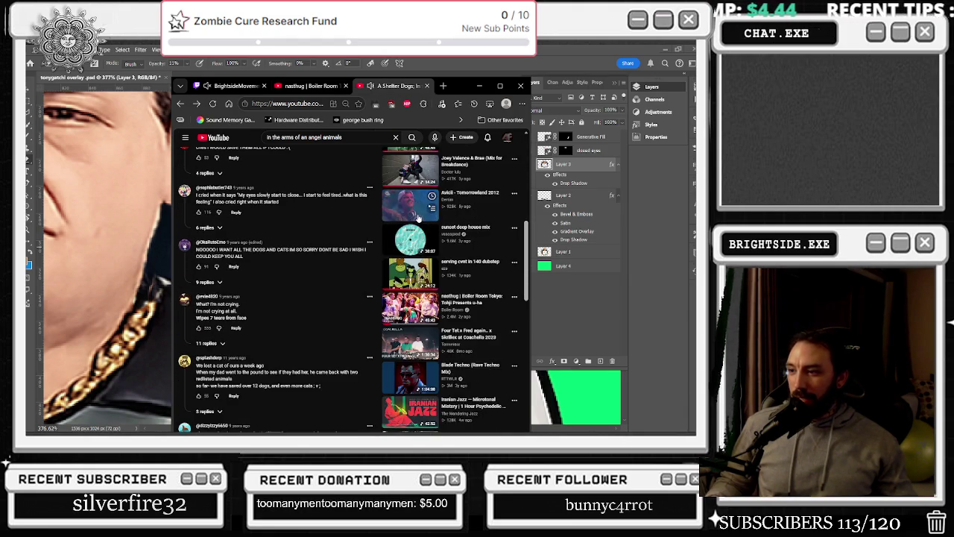
pyautogui.scroll(-2, 418, 218)
pyautogui.scroll(-2, 418, 218)
pyautogui.scroll(-3, 419, 217)
pyautogui.scroll(-1, 419, 219)
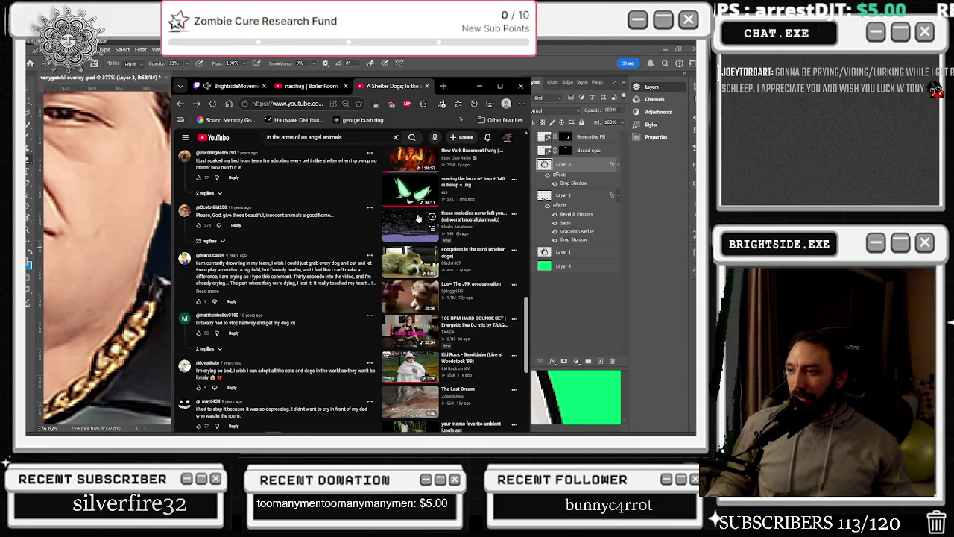
pyautogui.scroll(-2, 419, 217)
pyautogui.scroll(-1, 419, 218)
pyautogui.scroll(-1, 419, 217)
pyautogui.scroll(-2, 419, 217)
pyautogui.scroll(-2, 419, 218)
pyautogui.scroll(-2, 419, 218)
pyautogui.scroll(-1, 419, 218)
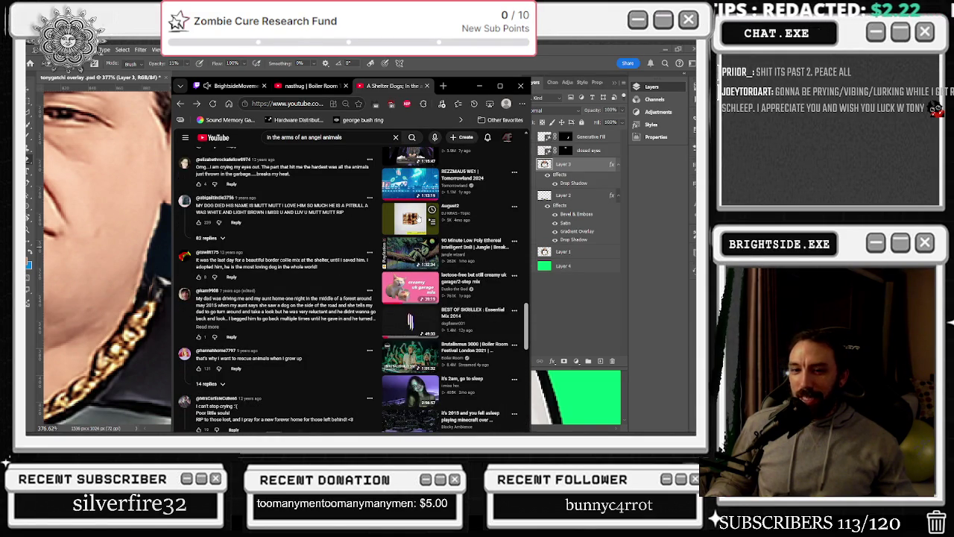
pyautogui.scroll(-1, 415, 216)
pyautogui.scroll(-1, 415, 216)
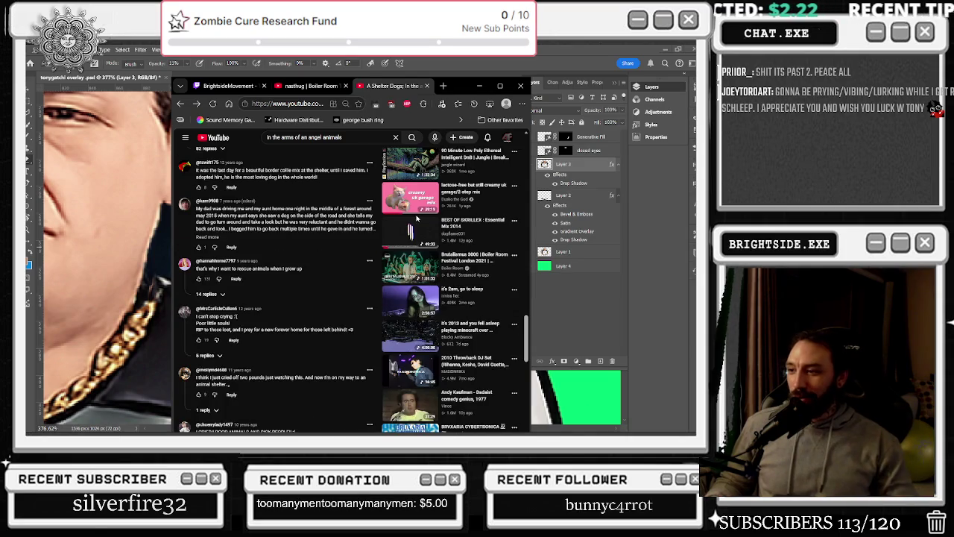
pyautogui.scroll(-1, 410, 209)
pyautogui.scroll(-2, 401, 192)
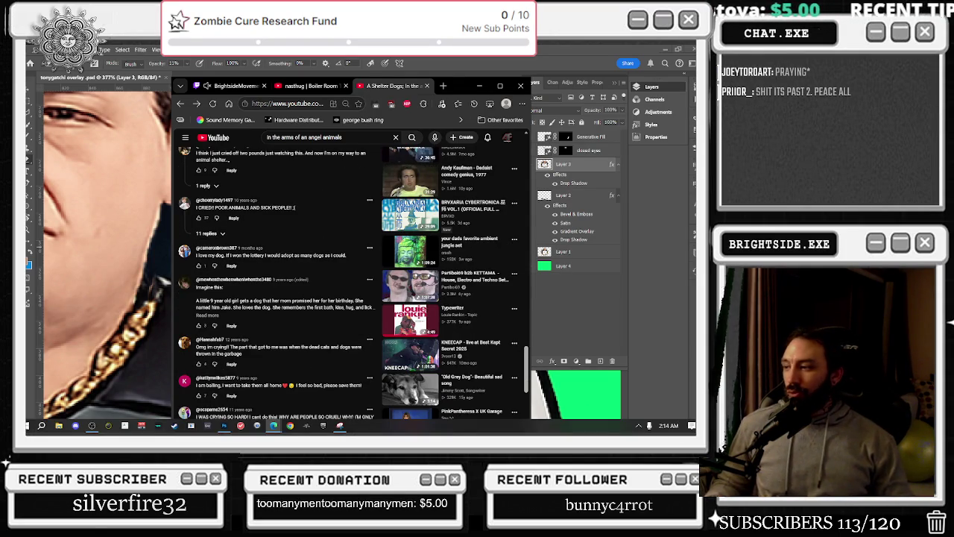
pyautogui.scroll(-5, 306, 164)
pyautogui.click(180, 104)
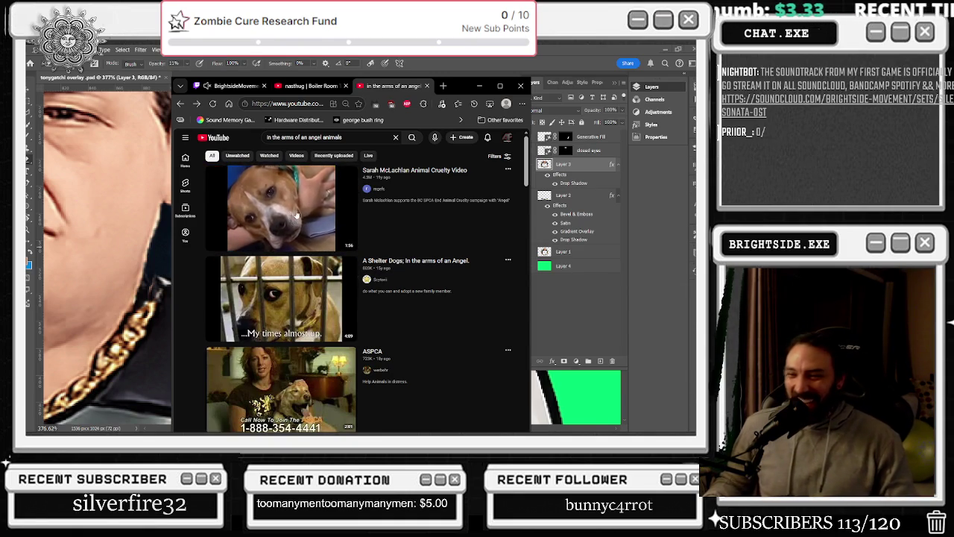
# Search for 'angel sarah mclachlan jersey club remix' and open the Angel (Dusted Remix) video.
pyautogui.scroll(-5, 348, 203)
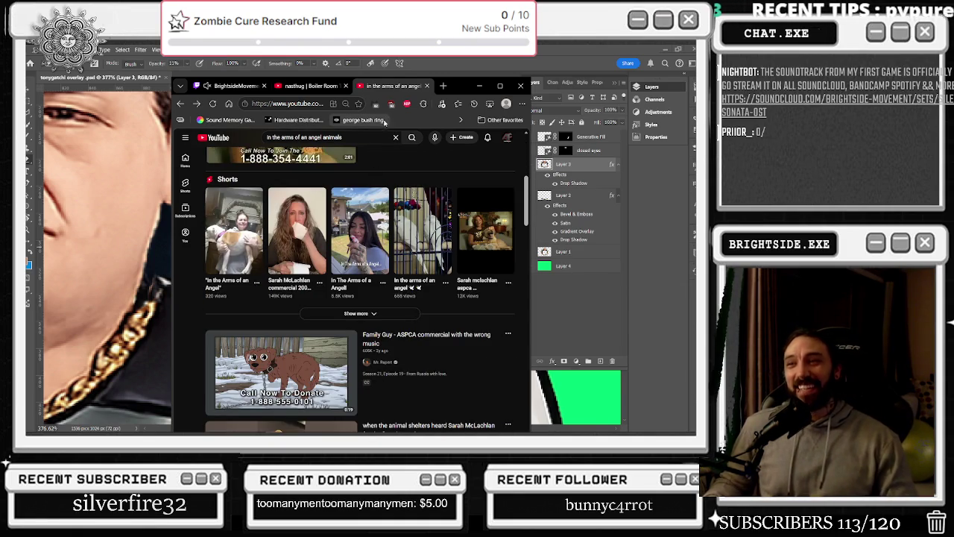
pyautogui.scroll(5, 371, 155)
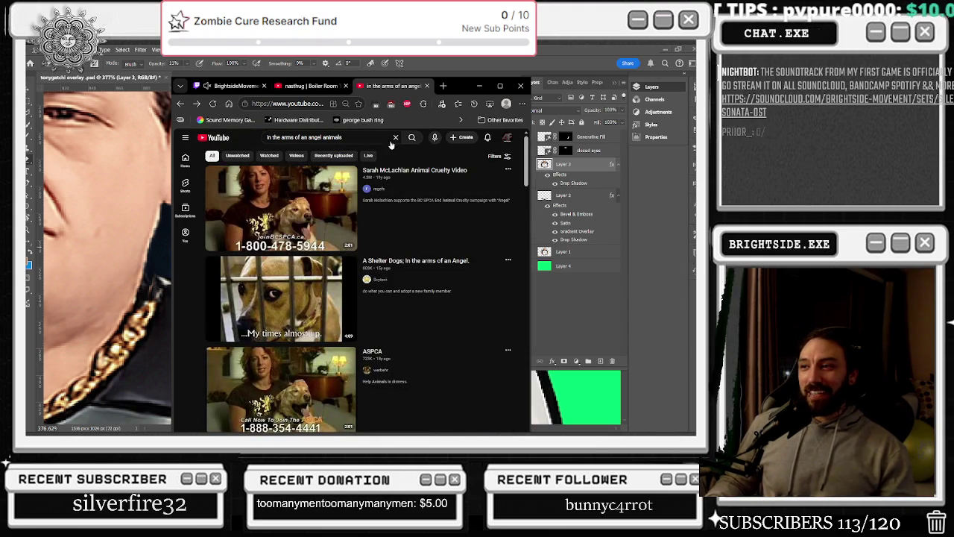
pyautogui.click(352, 137)
pyautogui.hotkey('ctrl', 'a')
pyautogui.write('angel sa')
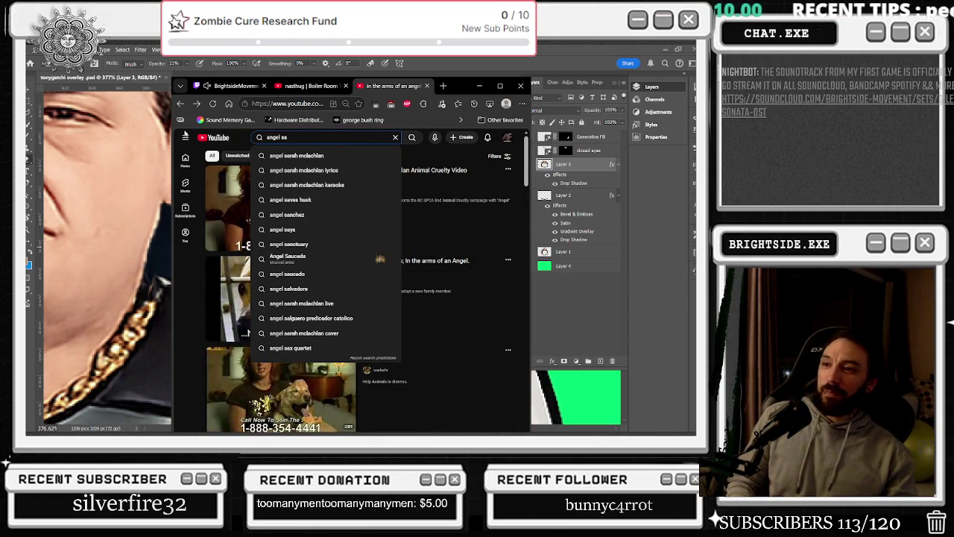
pyautogui.press('Down')
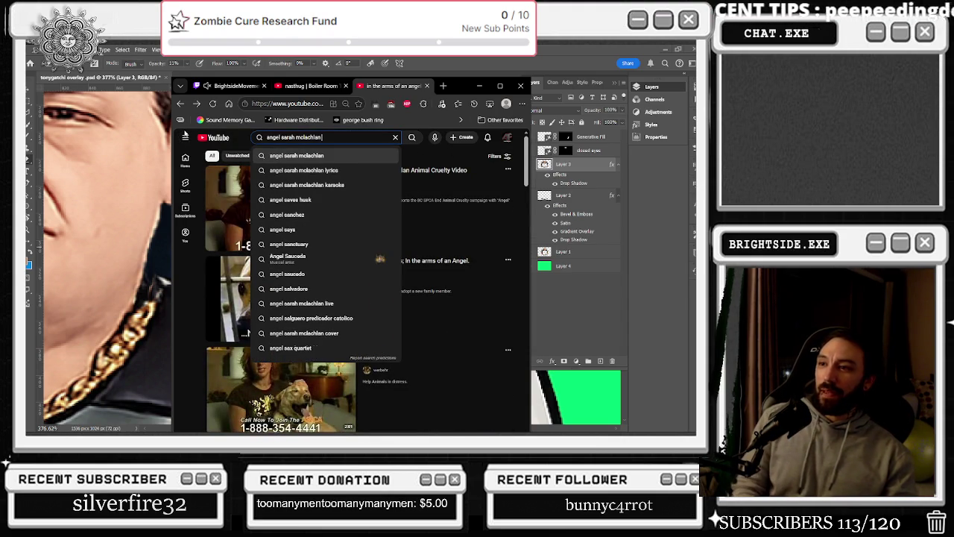
pyautogui.write('jersey club remix')
pyautogui.press('Return')
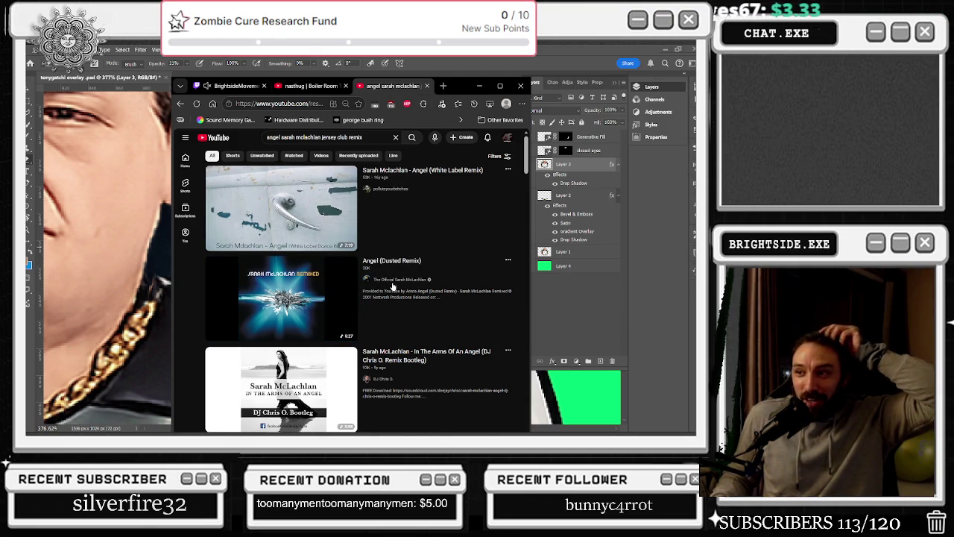
pyautogui.click(333, 299)
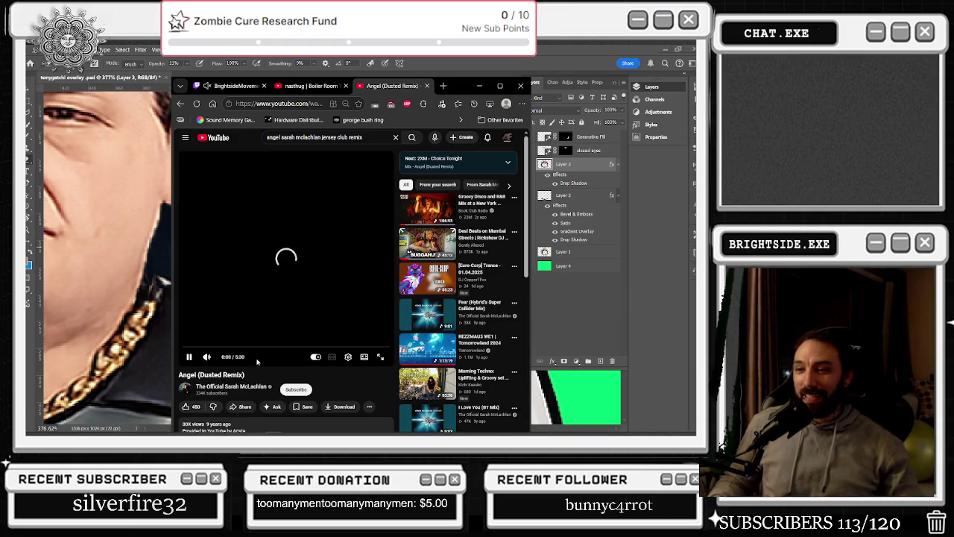
# Scroll through the Angel (Dusted Remix) page back up to the player, then return to Photoshop.
pyautogui.scroll(-2, 270, 307)
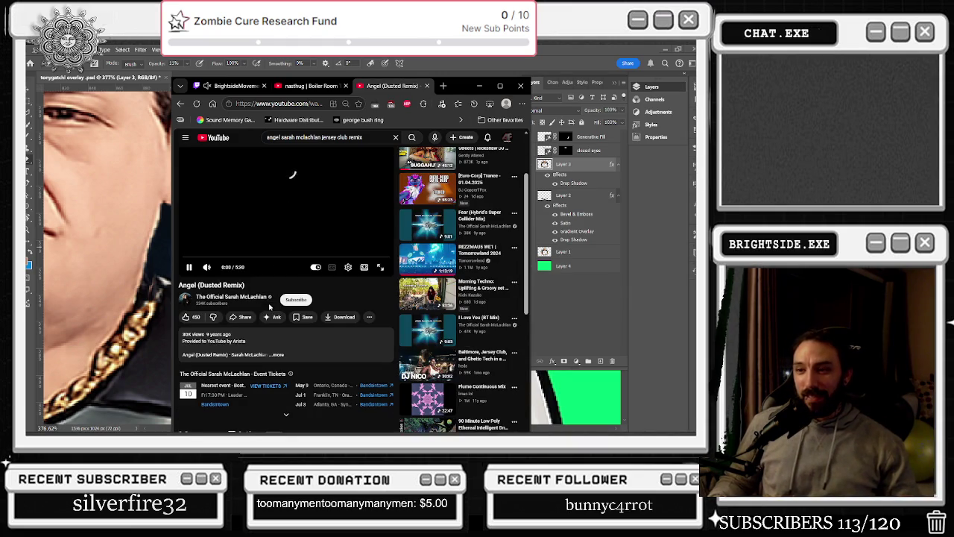
pyautogui.scroll(-2, 238, 338)
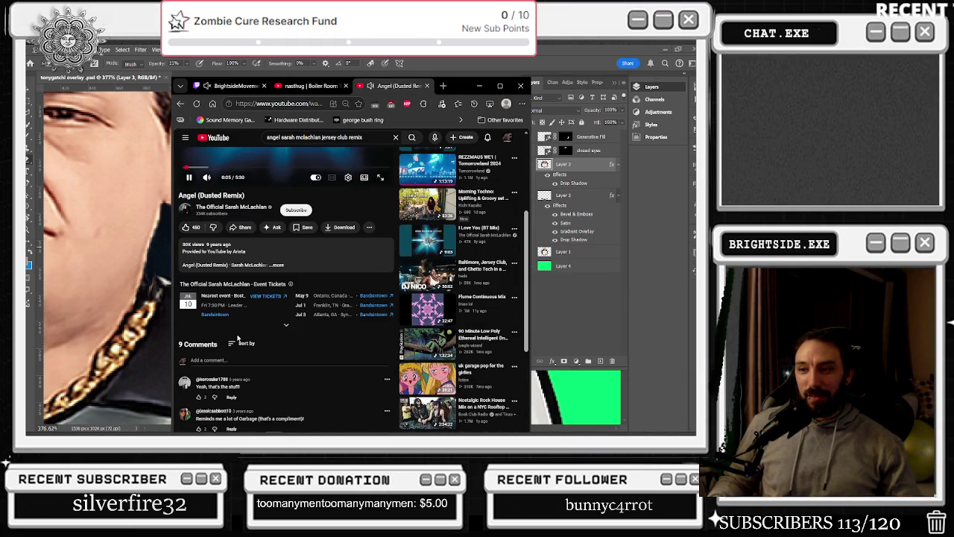
pyautogui.scroll(-1, 237, 337)
pyautogui.scroll(-1, 237, 338)
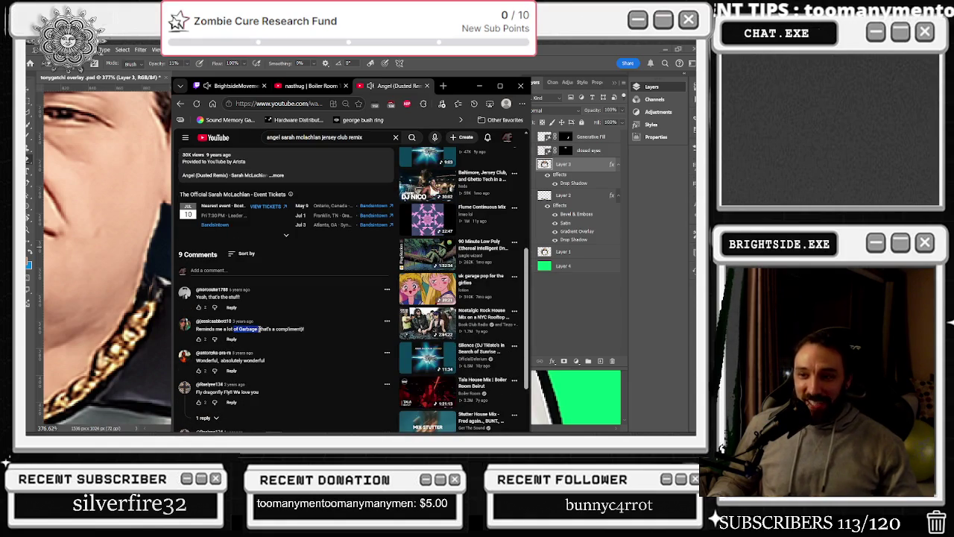
pyautogui.scroll(1, 364, 321)
pyautogui.scroll(2, 365, 305)
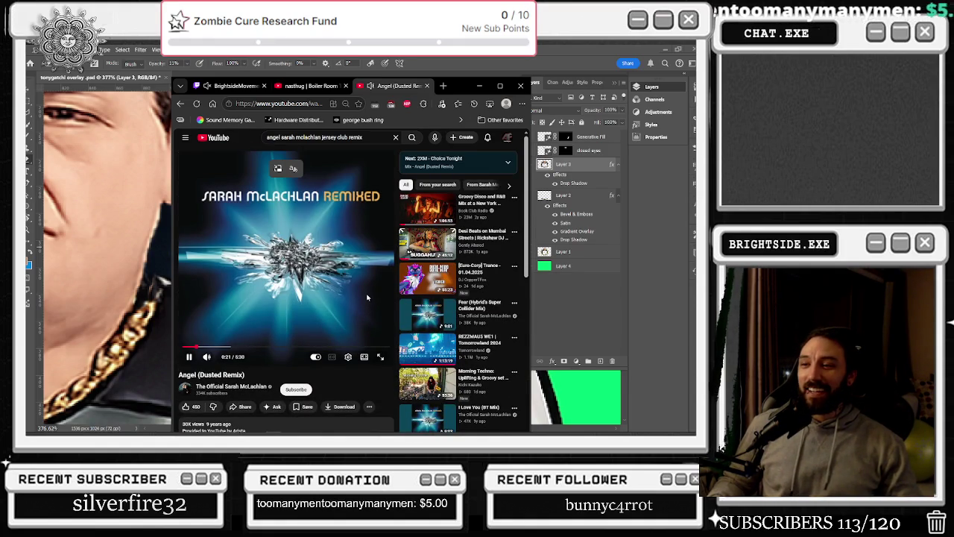
pyautogui.scroll(-1, 367, 297)
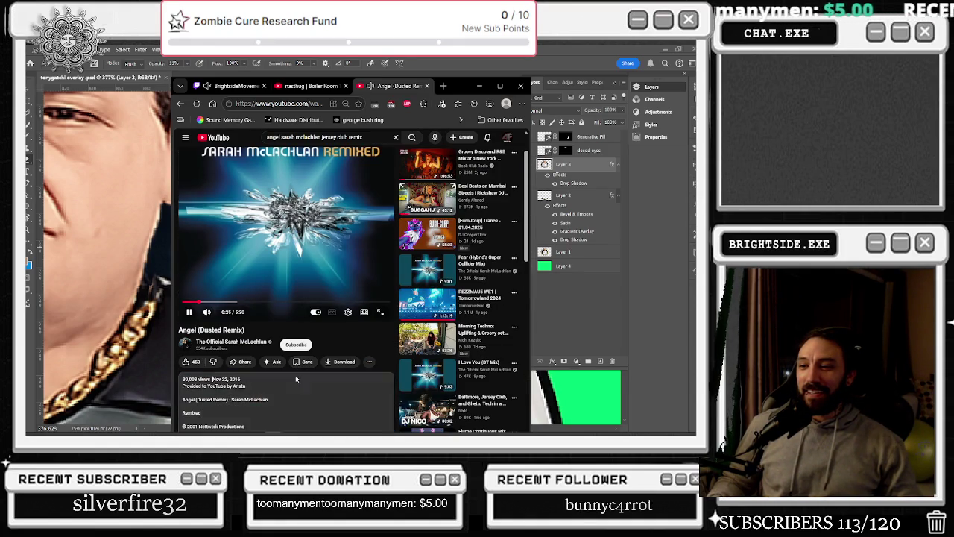
pyautogui.scroll(1, 303, 347)
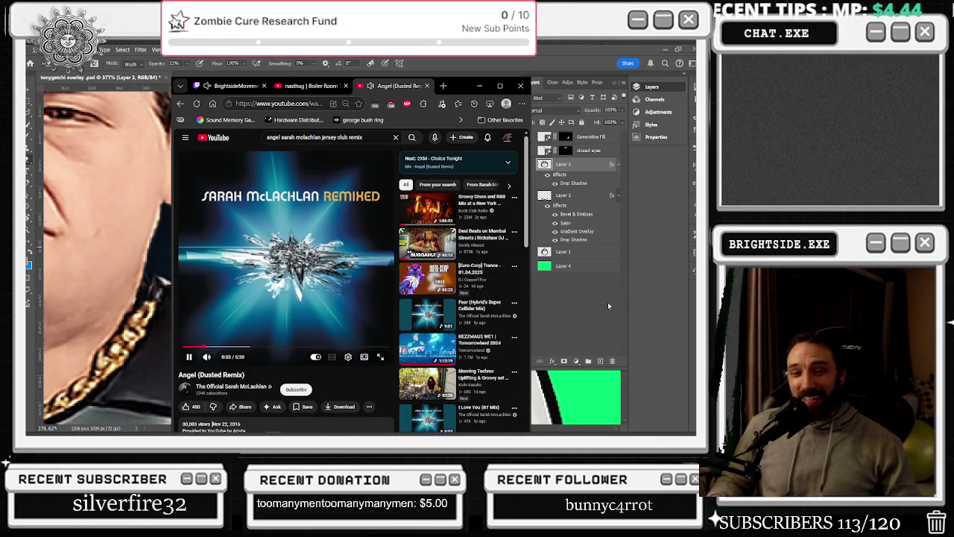
pyautogui.hotkey('alt', 'Tab')
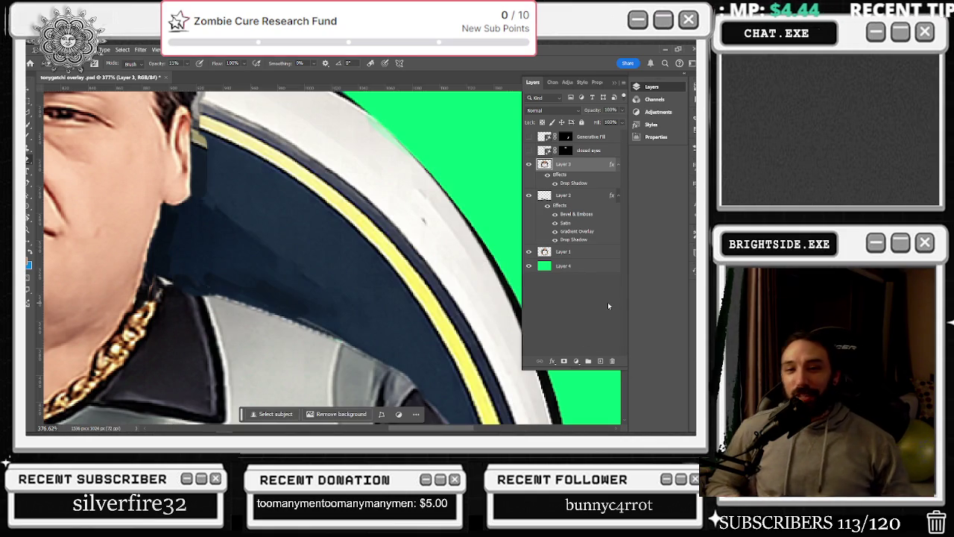
pyautogui.scroll(-5, 319, 292)
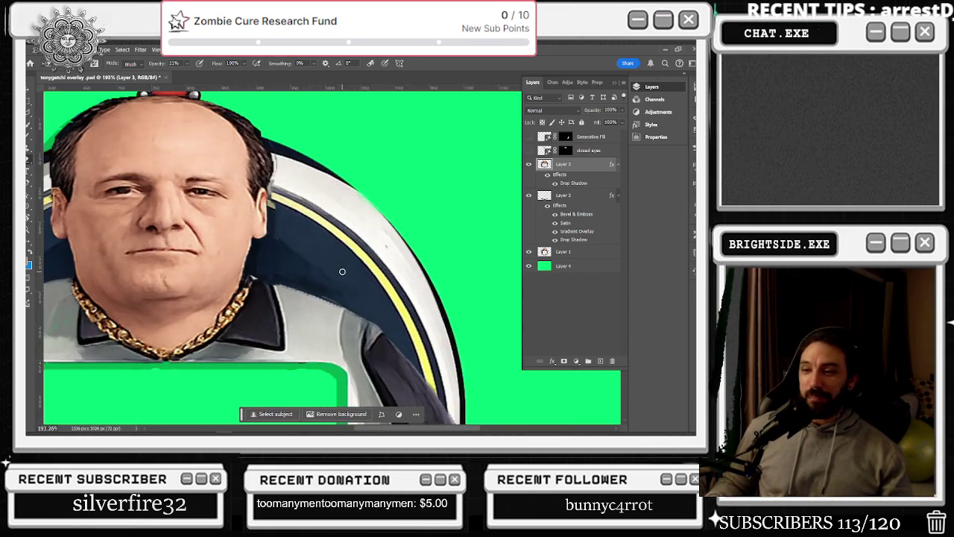
pyautogui.scroll(-2, 318, 292)
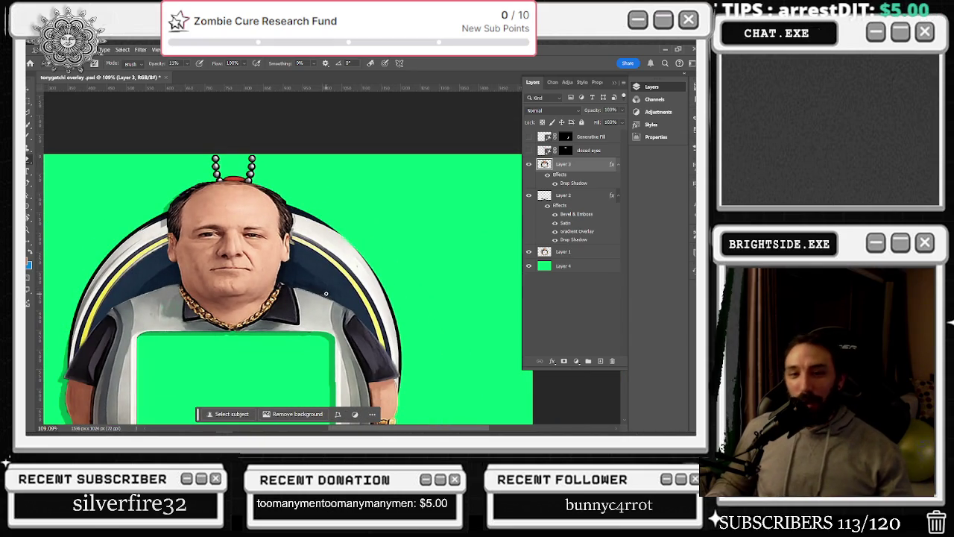
pyautogui.scroll(2, 319, 291)
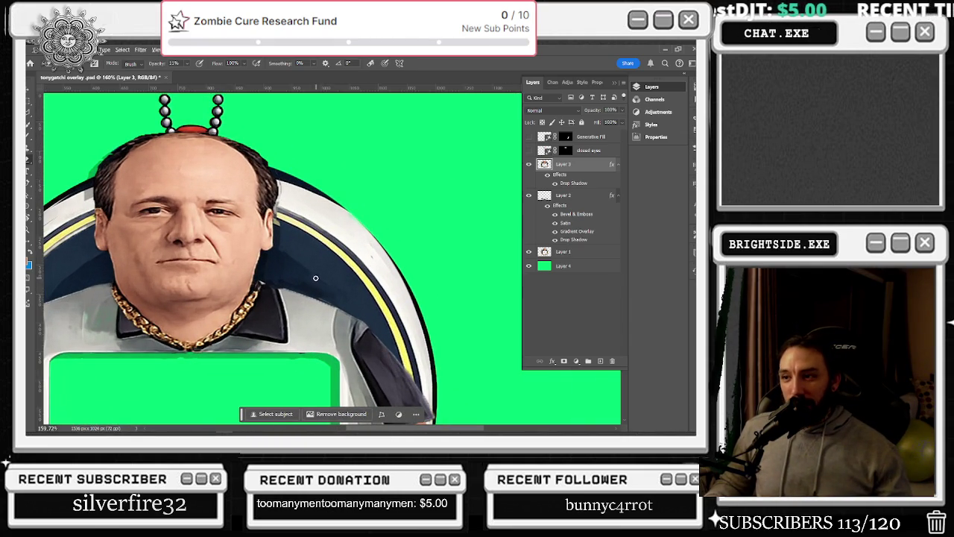
pyautogui.scroll(1, 304, 277)
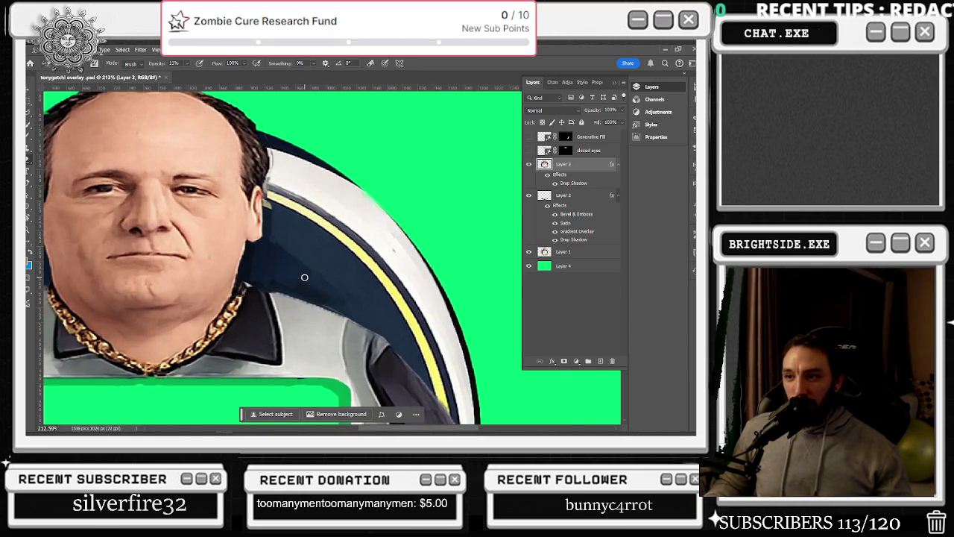
pyautogui.scroll(2, 268, 291)
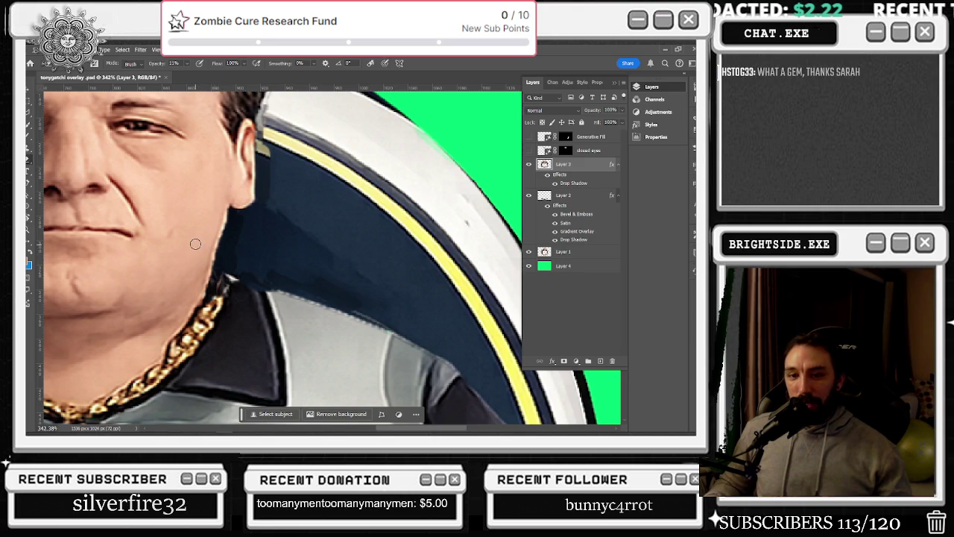
pyautogui.hotkey('alt', 'Tab')
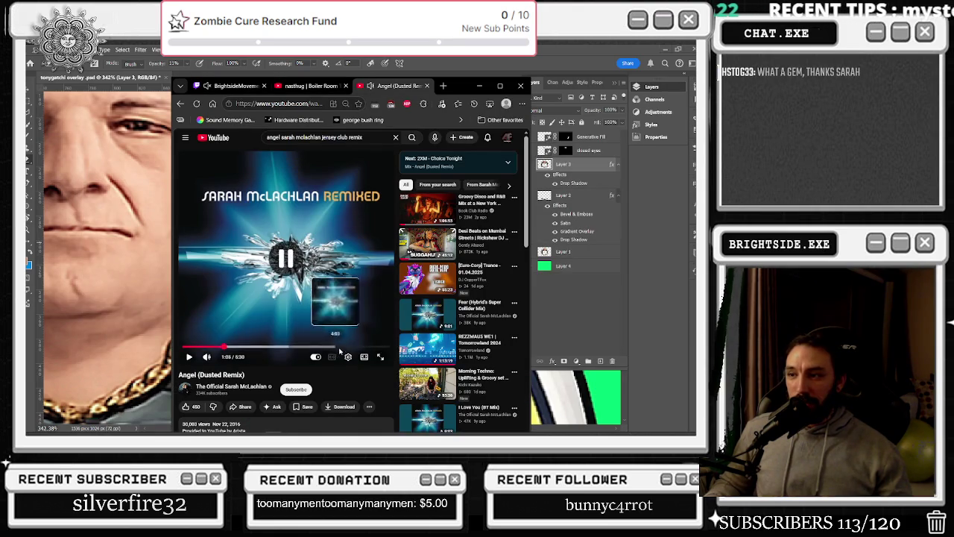
pyautogui.click(347, 356)
# Open and close the playback speed menu, then resume the Angel (Dusted Remix) video.
pyautogui.click(354, 323)
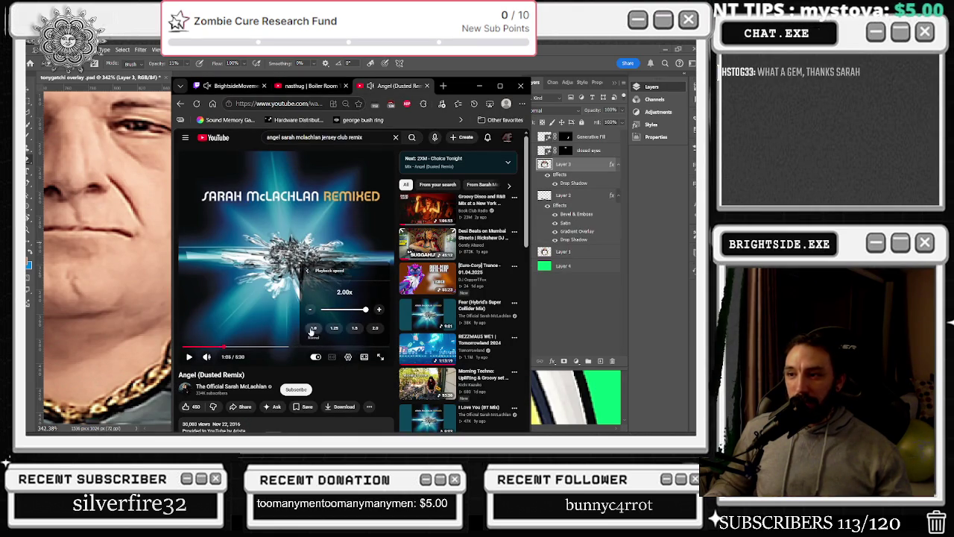
pyautogui.click(314, 332)
pyautogui.click(314, 240)
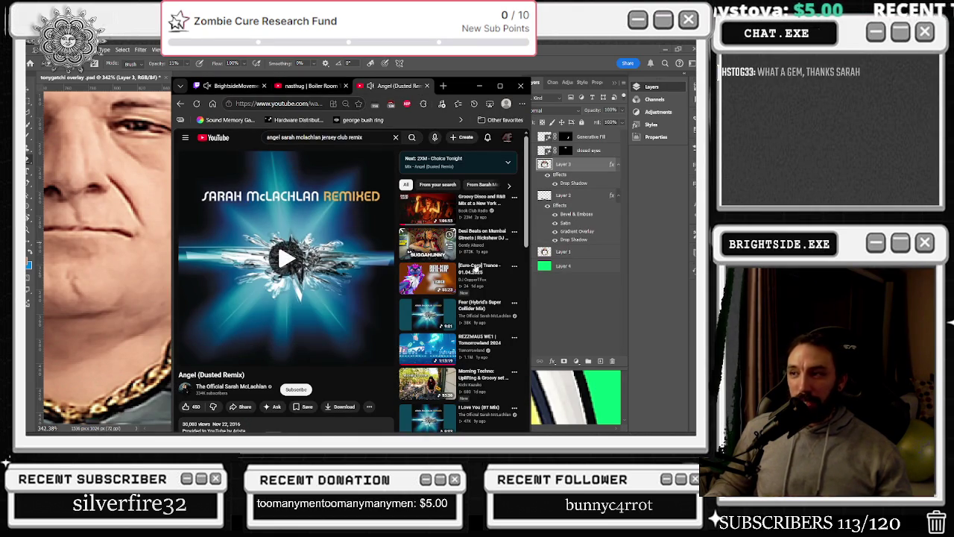
# Switch between Photoshop and YouTube to toggle the Angel remix playback.
pyautogui.click(559, 303)
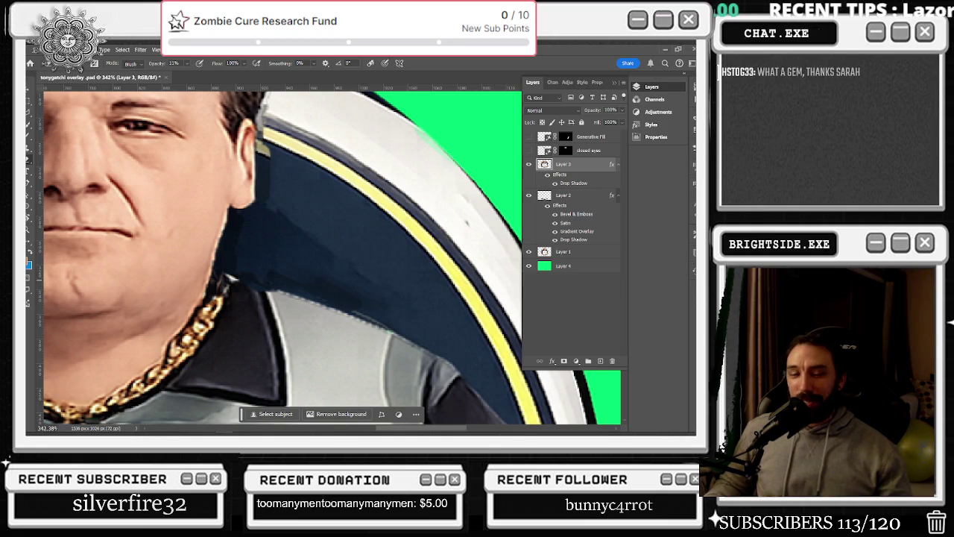
pyautogui.hotkey('alt', 'Tab')
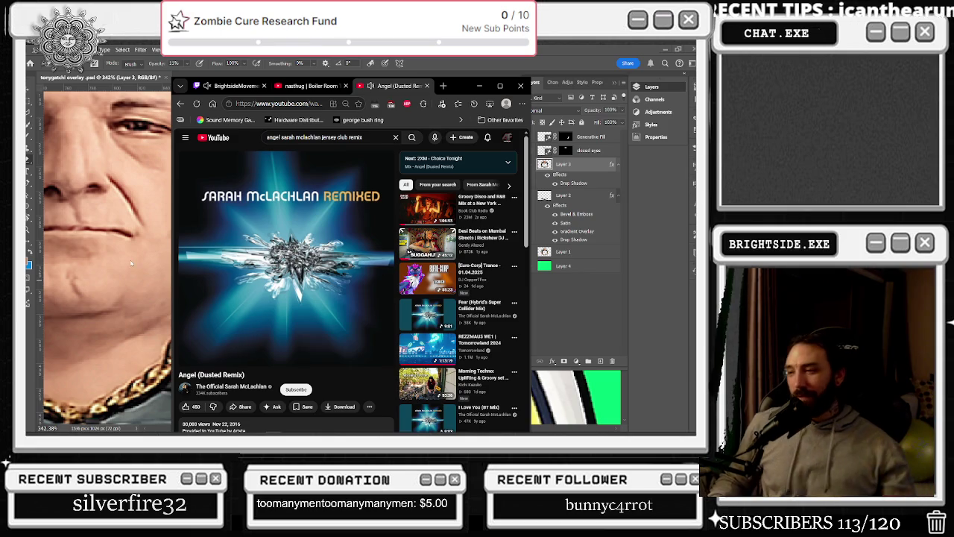
pyautogui.click(479, 86)
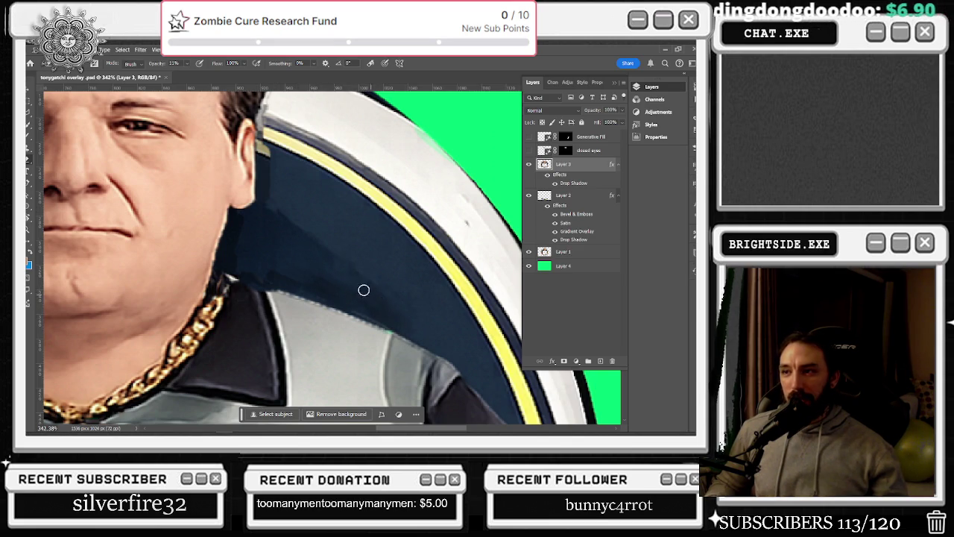
pyautogui.hotkey('alt', 'Tab')
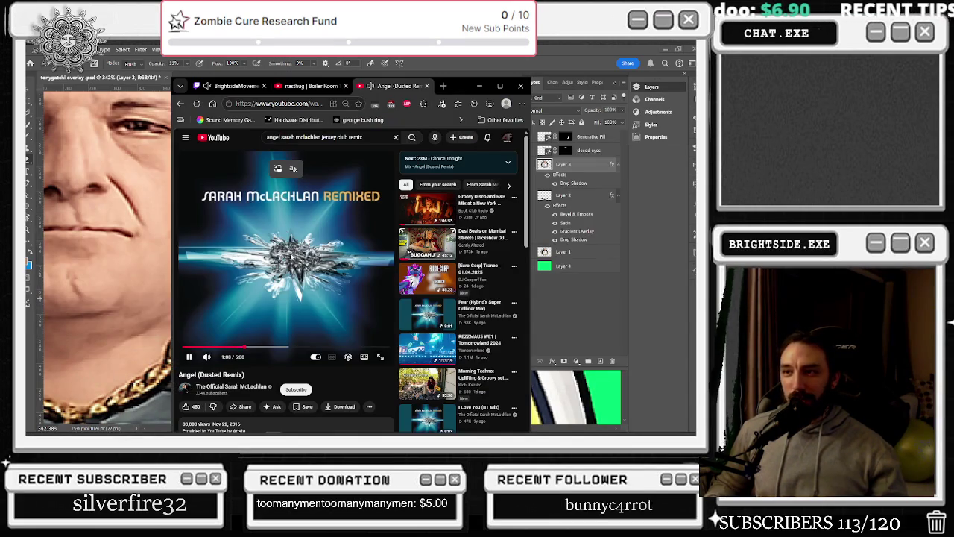
pyautogui.click(292, 262)
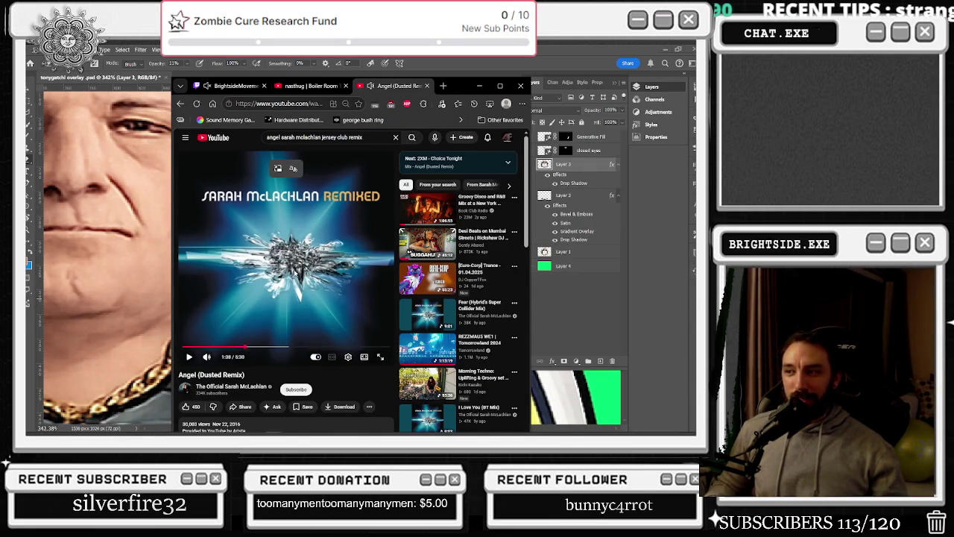
pyautogui.click(294, 267)
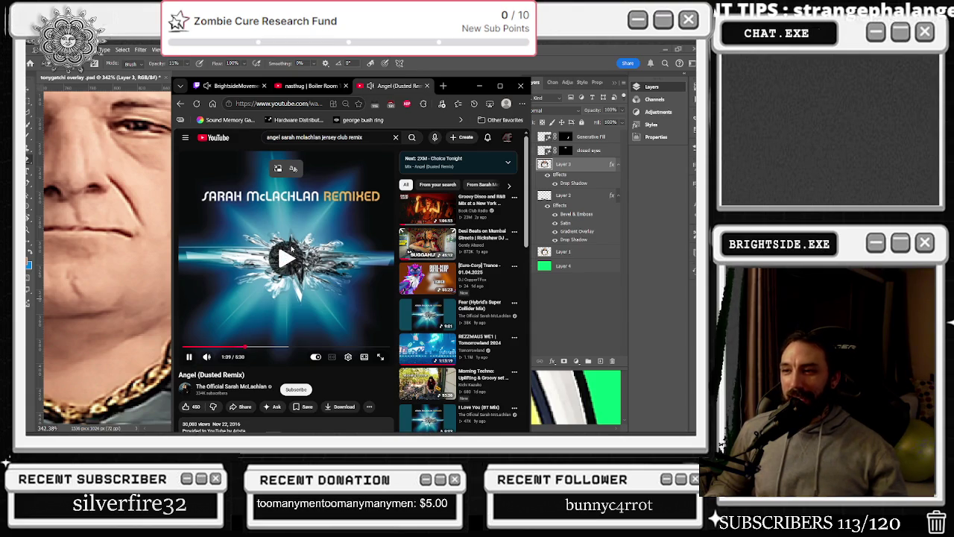
pyautogui.hotkey('alt', 'Tab')
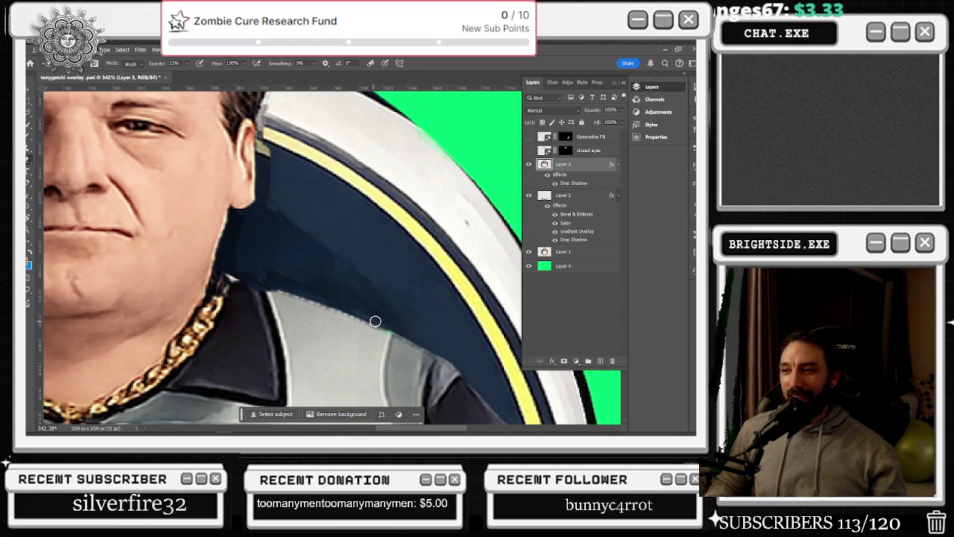
# Return to Photoshop and zoom out to see the whole Tonygatchi overlay.
pyautogui.scroll(-5, 436, 318)
pyautogui.scroll(-2, 438, 320)
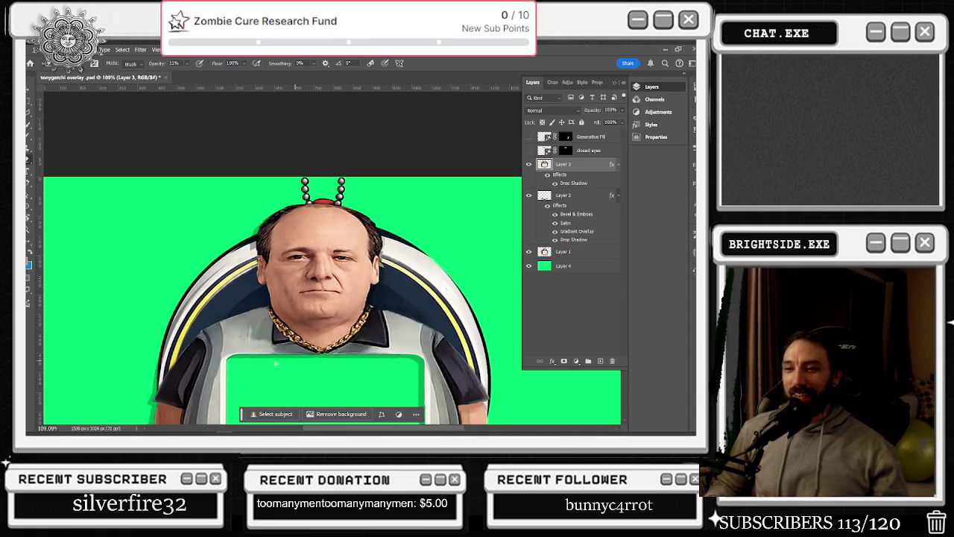
pyautogui.scroll(2, 437, 320)
pyautogui.scroll(2, 437, 320)
pyautogui.hotkey('alt', 'Tab')
# Scroll the closed-eyed Tonygatchi reference capture down to its TONYGATCHI logo, then switch away.
pyautogui.press('Tab')
pyautogui.press('Tab')
pyautogui.press('Tab')
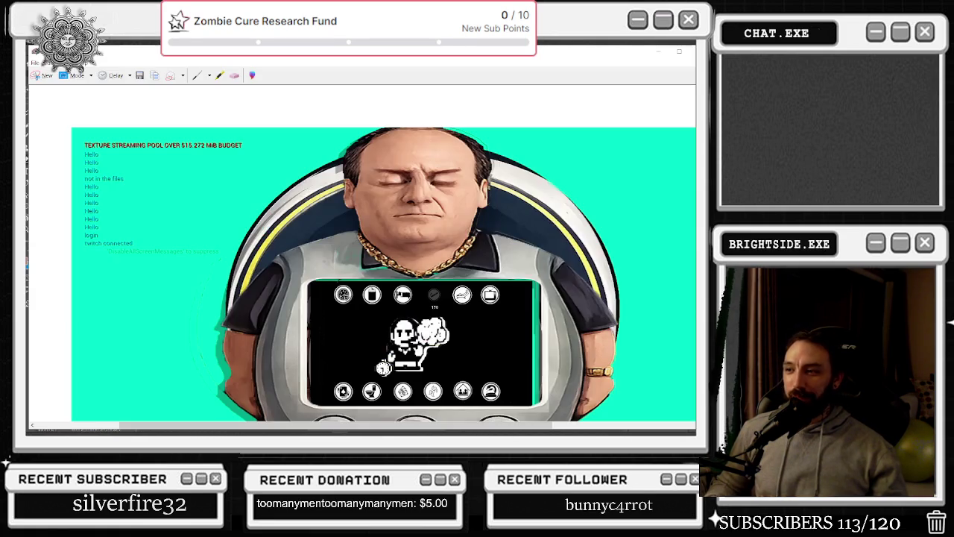
pyautogui.scroll(-1, 384, 254)
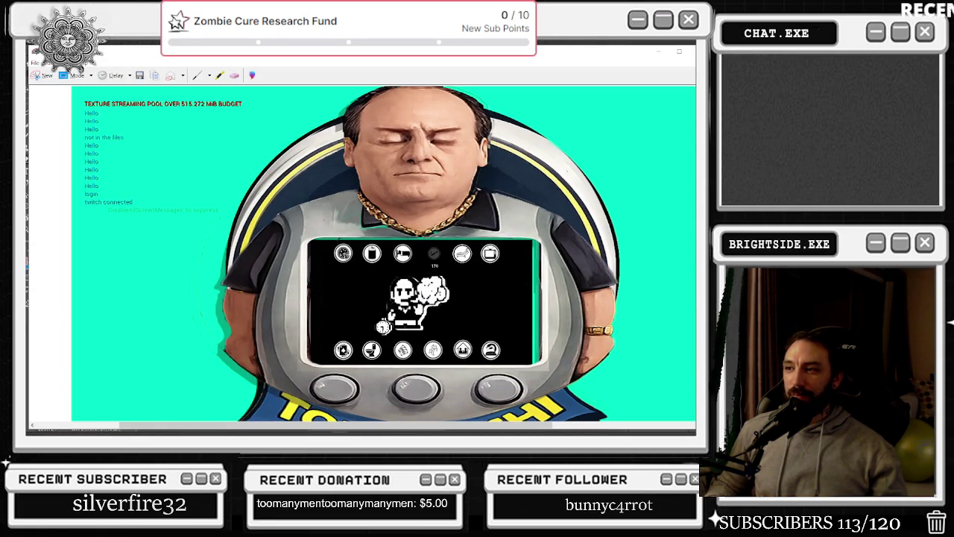
pyautogui.scroll(-1, 384, 253)
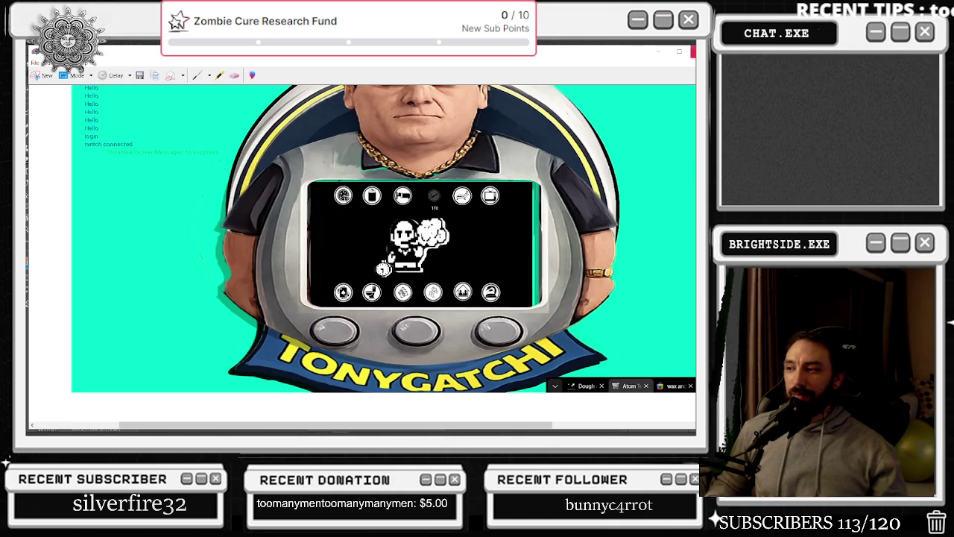
pyautogui.hotkey('alt', 'Tab')
pyautogui.hotkey('alt', 'Tab')
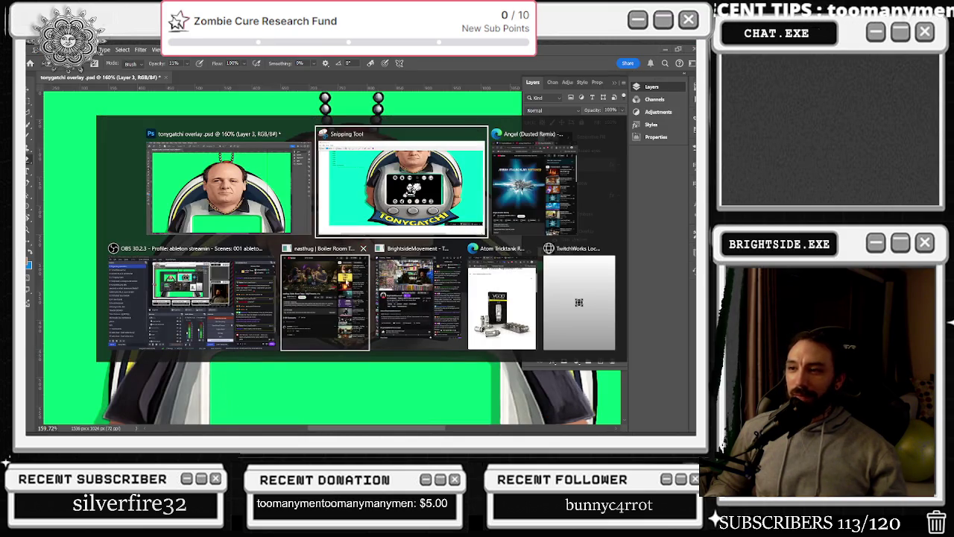
pyautogui.hotkey('alt', 'Tab')
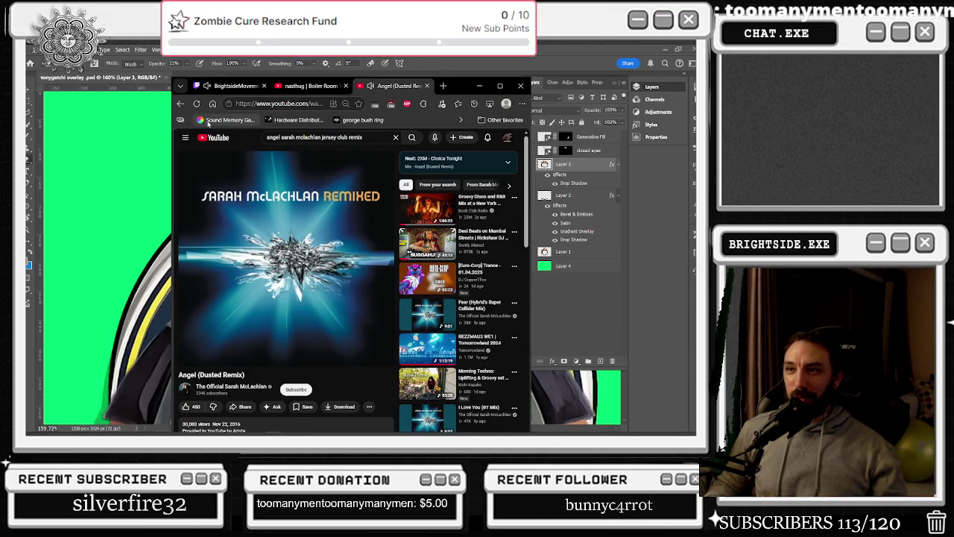
# Search YouTube for 'angel sarah mclachlan dubstep', play Mt Eden's Silence, and return to Photoshop.
pyautogui.click(180, 104)
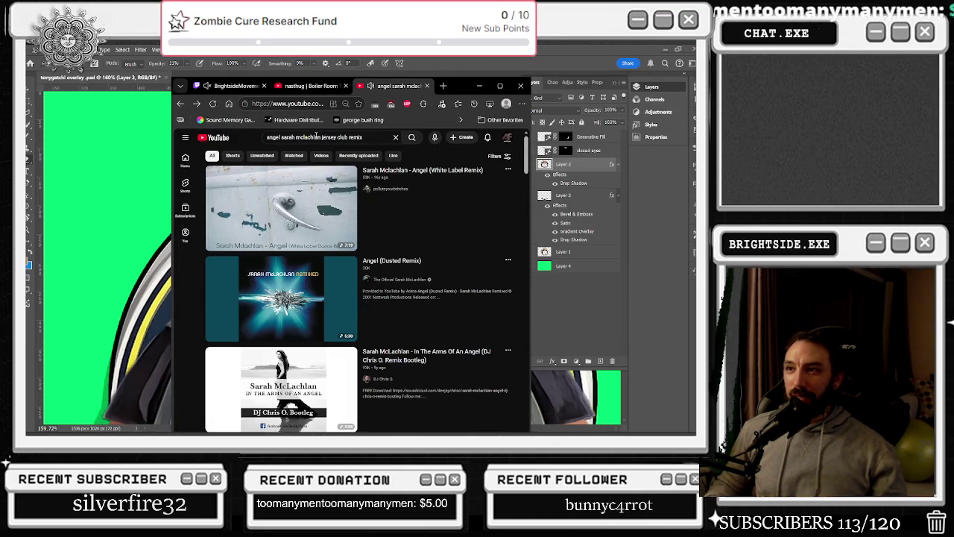
pyautogui.click(314, 136)
pyautogui.hotkey('ctrl', 'BackSpace')
pyautogui.hotkey('ctrl', 'BackSpace')
pyautogui.hotkey('ctrl', 'BackSpace')
pyautogui.write('dubstep')
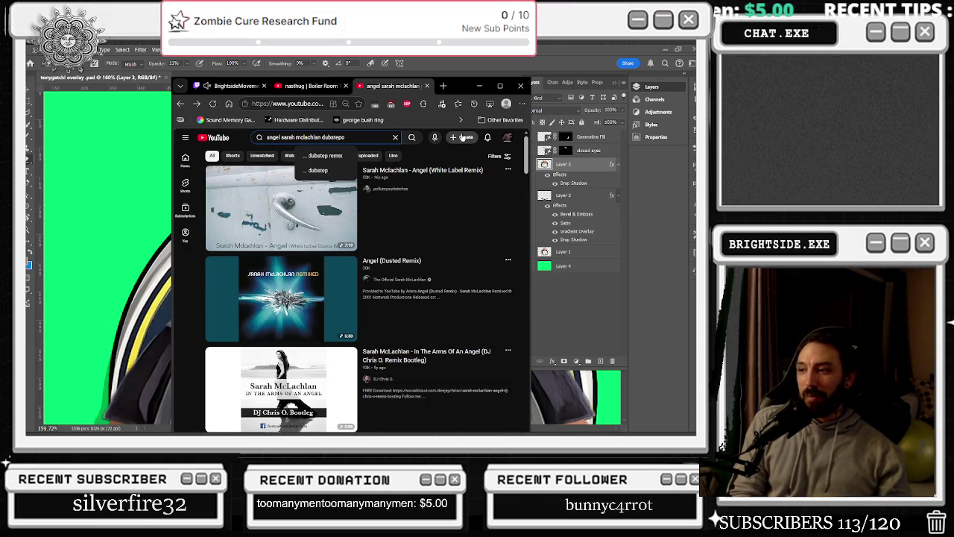
pyautogui.press('Return')
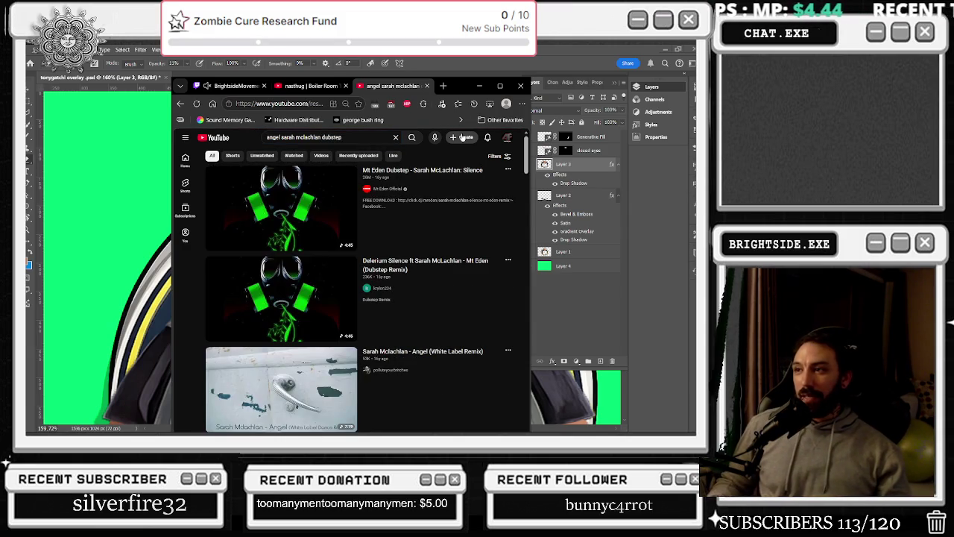
pyautogui.moveTo(435, 174)
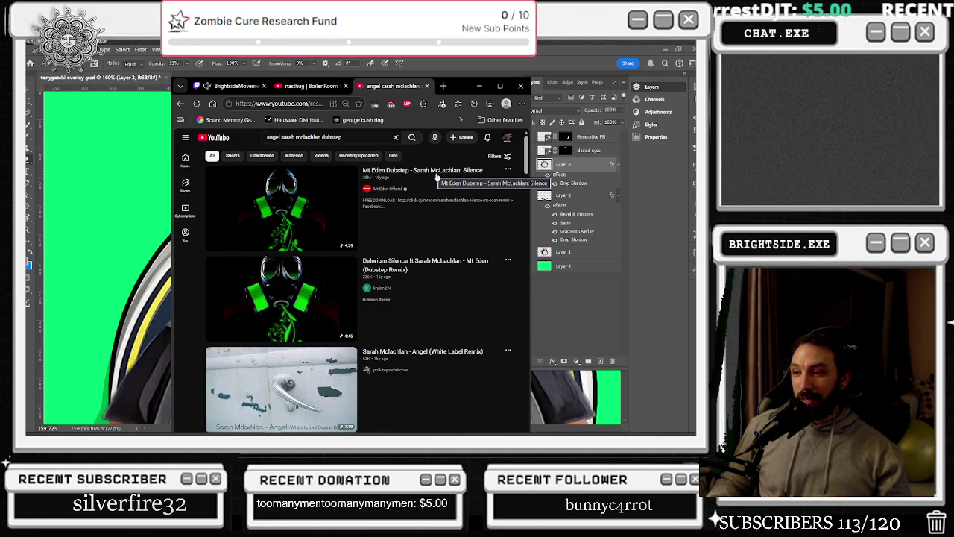
pyautogui.click(436, 173)
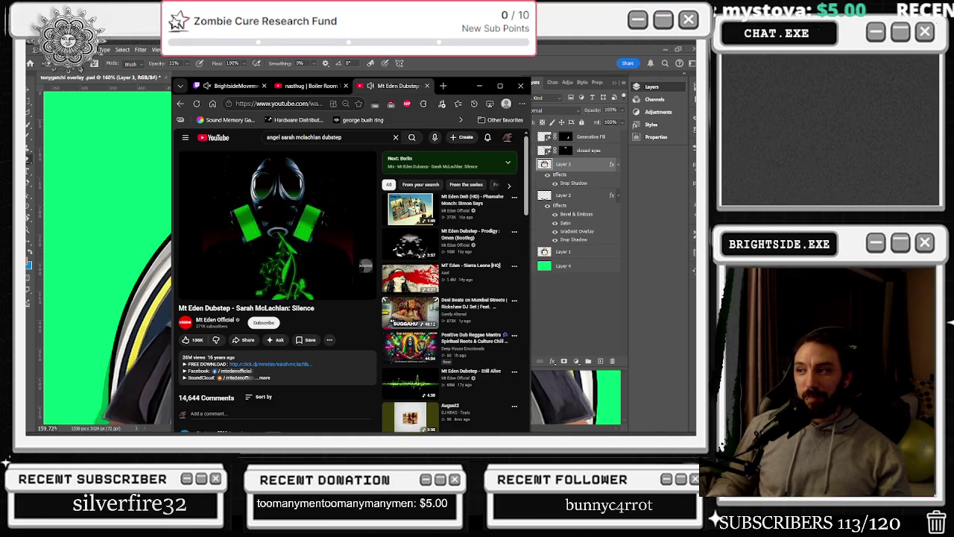
pyautogui.click(599, 322)
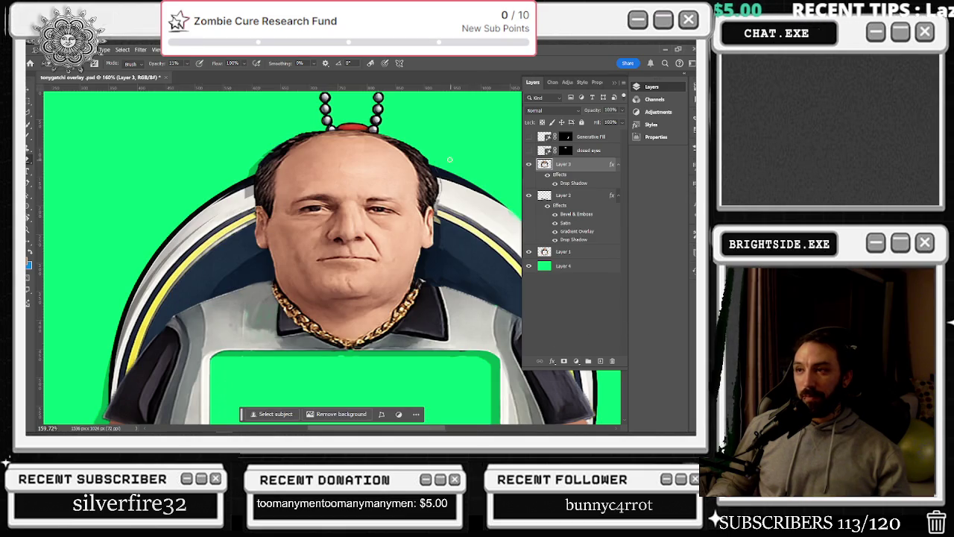
# Zoom in on the ear and switch to the Brush tool for 10% opacity painting.
pyautogui.scroll(-2, 466, 147)
pyautogui.scroll(6, 350, 118)
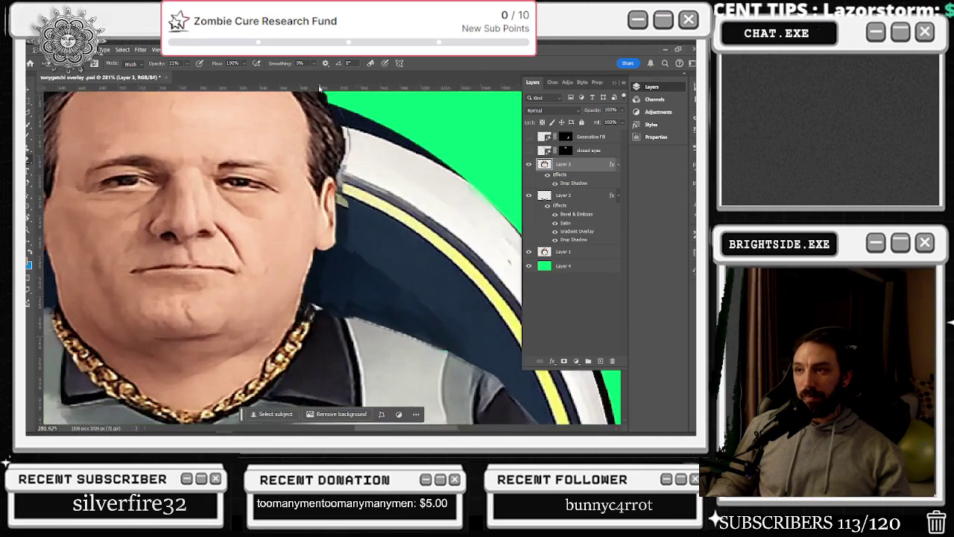
pyautogui.scroll(3, 350, 117)
pyautogui.scroll(3, 373, 153)
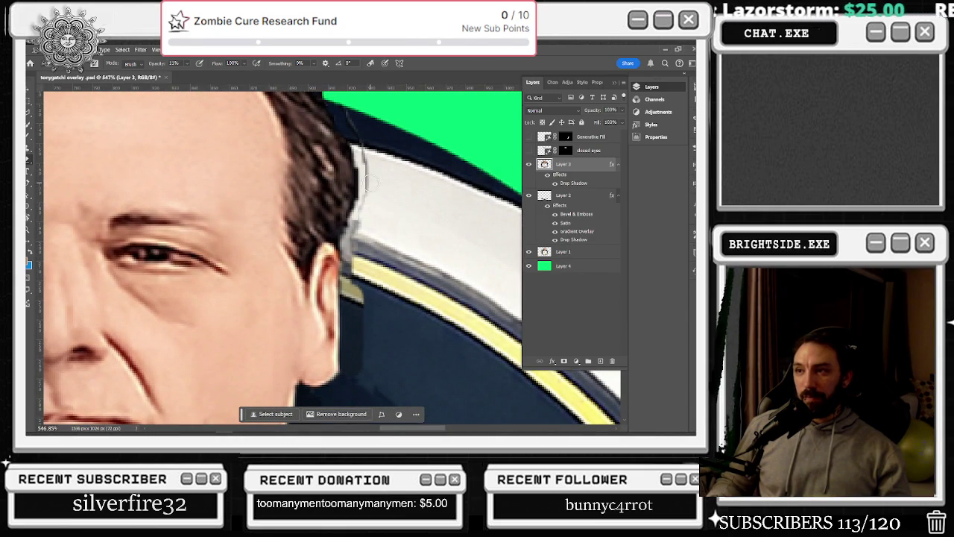
pyautogui.press('b')
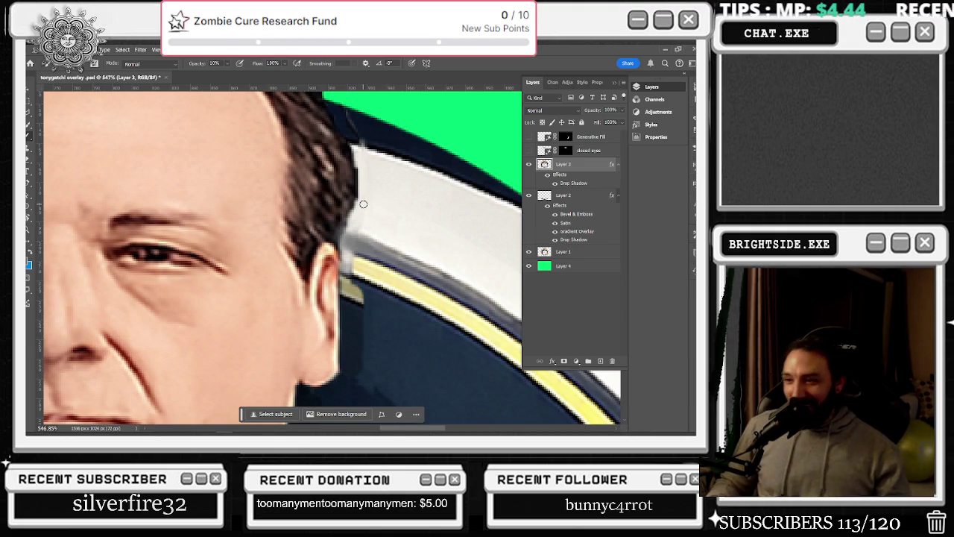
# Set brush opacity to 80% and paint out the grey and yellow fringe below the ear.
pyautogui.scroll(3, 352, 179)
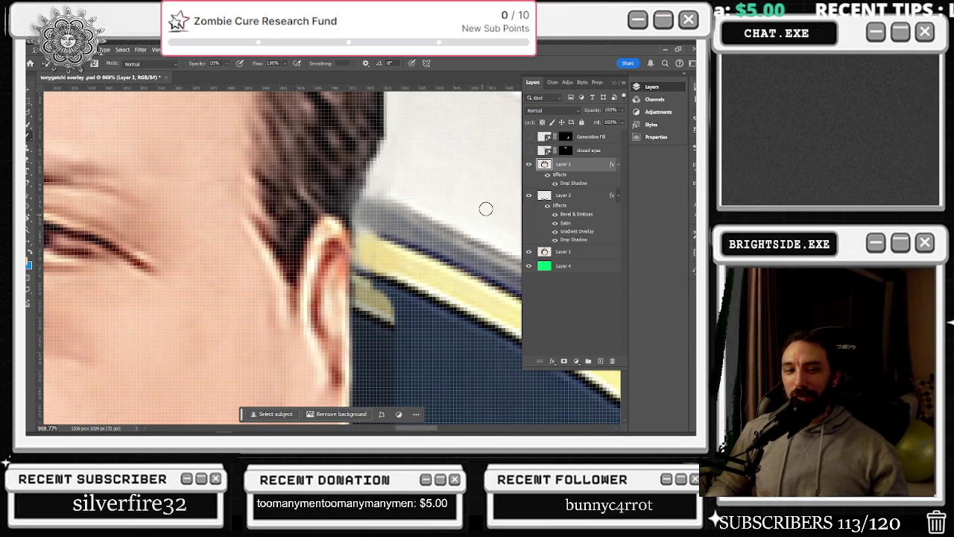
pyautogui.scroll(-2, 494, 288)
pyautogui.scroll(-3, 399, 292)
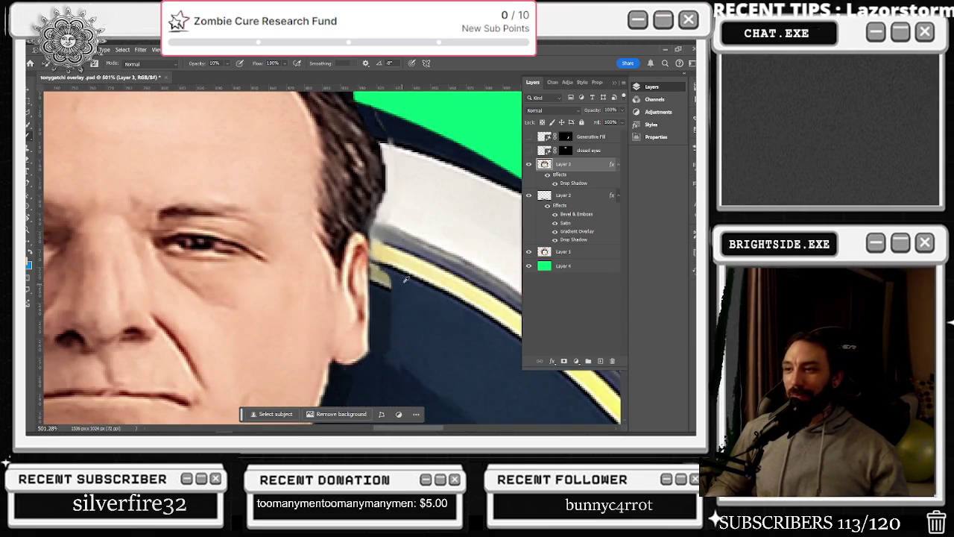
pyautogui.scroll(-1, 405, 285)
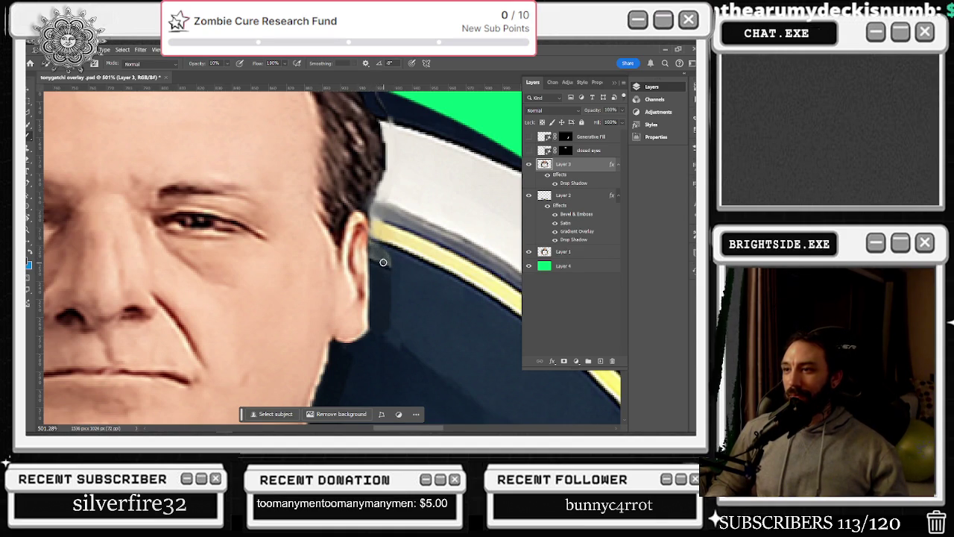
pyautogui.press('8')
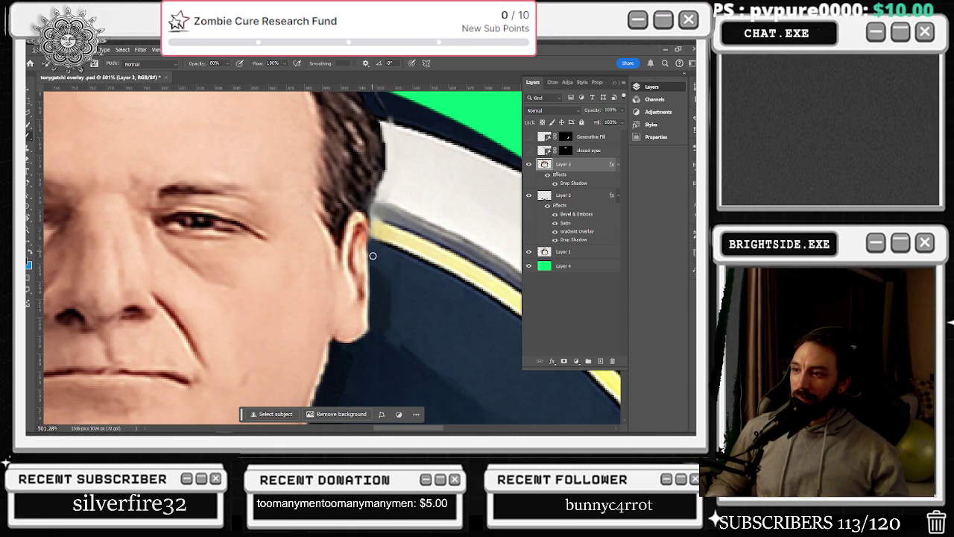
pyautogui.scroll(-4, 372, 248)
pyautogui.scroll(-1, 371, 248)
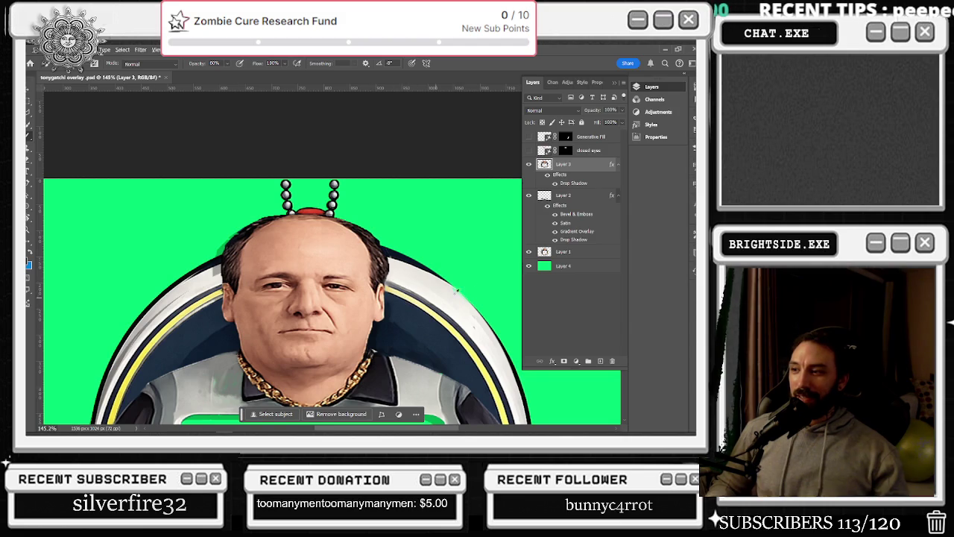
pyautogui.scroll(-5, 432, 296)
pyautogui.scroll(5, 430, 206)
pyautogui.scroll(3, 429, 206)
pyautogui.scroll(3, 447, 223)
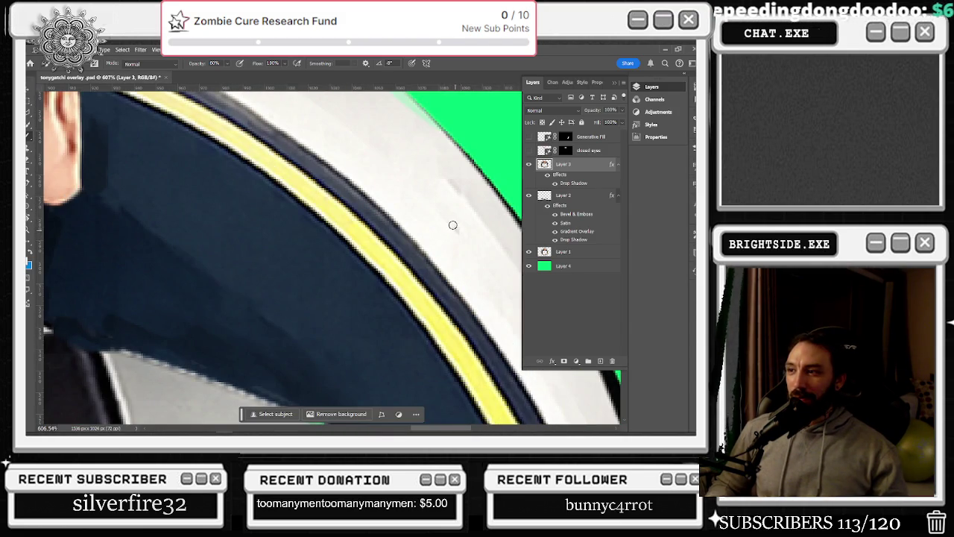
pyautogui.scroll(-1, 461, 231)
pyautogui.scroll(-2, 470, 209)
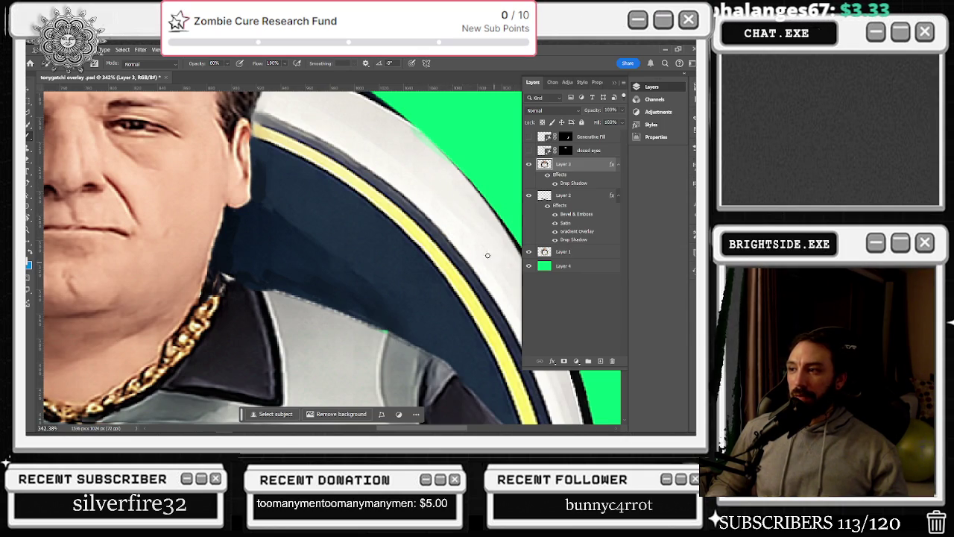
pyautogui.scroll(-3, 475, 225)
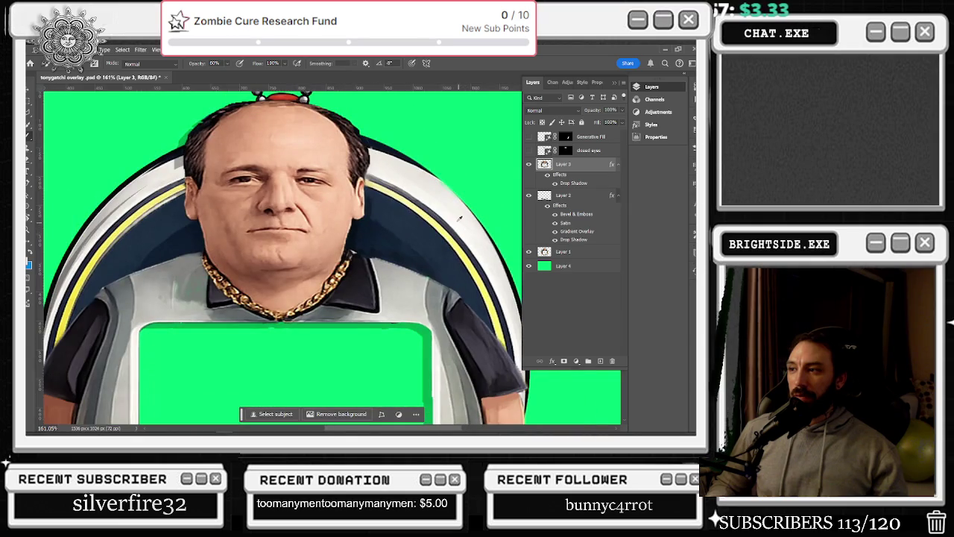
pyautogui.scroll(3, 432, 160)
pyautogui.scroll(2, 455, 177)
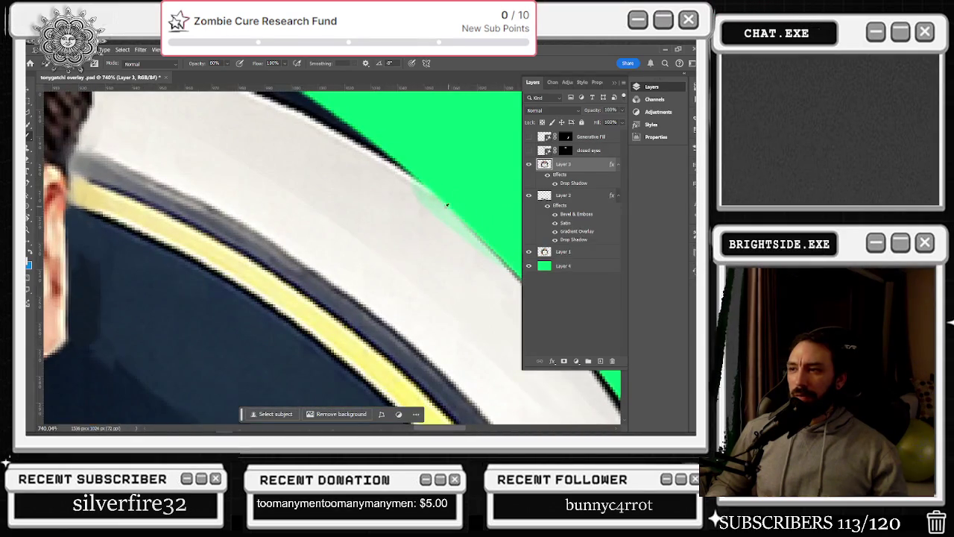
pyautogui.moveTo(352, 213); pyautogui.dragTo(415, 258)
pyautogui.hotkey('ctrl', 'z')
pyautogui.click(364, 216)
pyautogui.keyDown('shift'); pyautogui.click(427, 259); pyautogui.keyUp('shift')
pyautogui.hotkey('ctrl', 'z')
pyautogui.hotkey('ctrl', 'shift', 'z')
pyautogui.hotkey('ctrl', 'z')
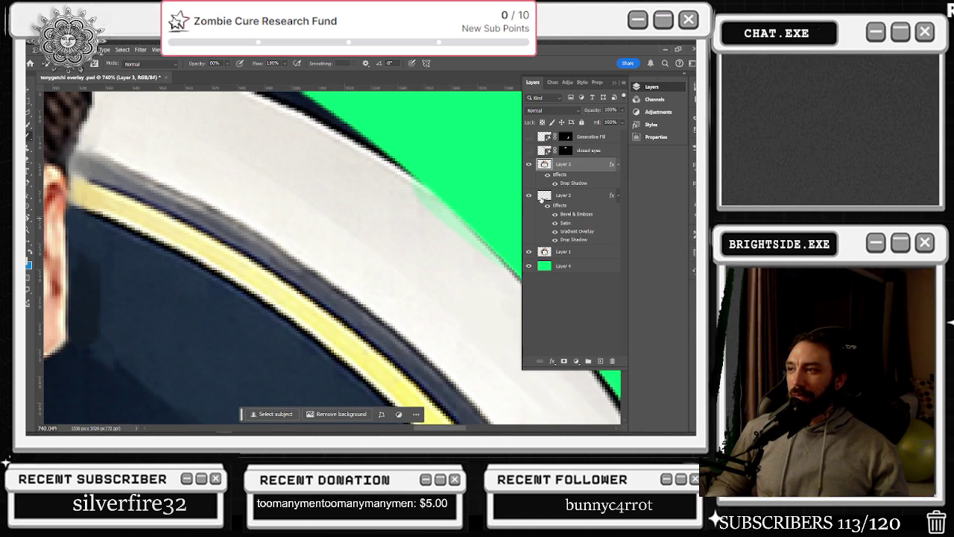
pyautogui.click(530, 164)
pyautogui.click(530, 164)
pyautogui.click(529, 251)
pyautogui.click(528, 252)
pyautogui.click(585, 257)
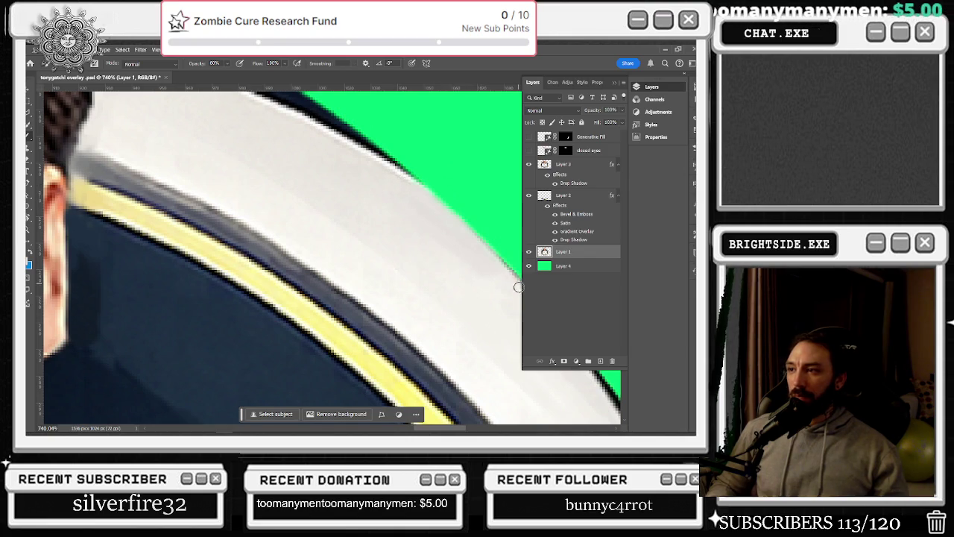
pyautogui.scroll(-3, 513, 282)
pyautogui.scroll(-2, 513, 282)
pyautogui.scroll(3, 511, 280)
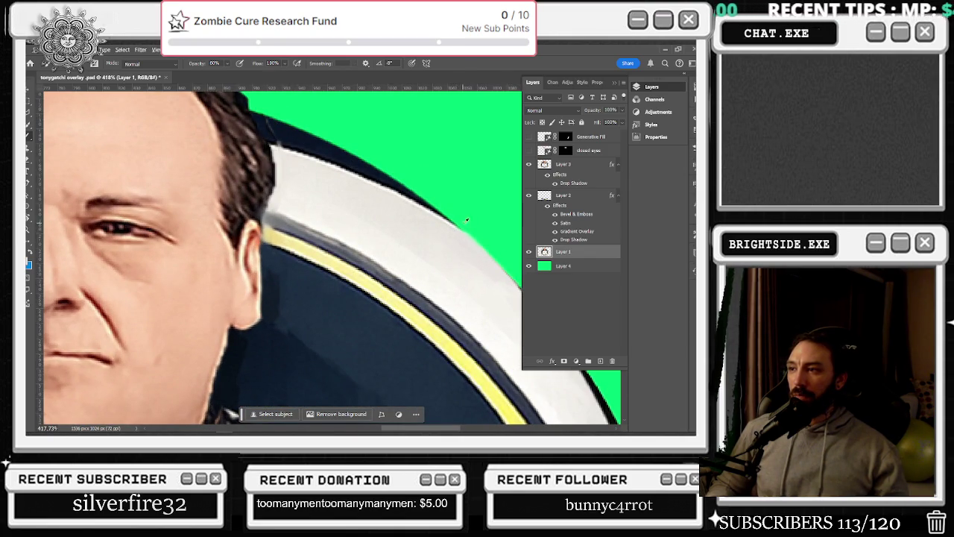
pyautogui.scroll(-2, 467, 238)
pyautogui.scroll(-3, 492, 231)
pyautogui.scroll(-1, 494, 220)
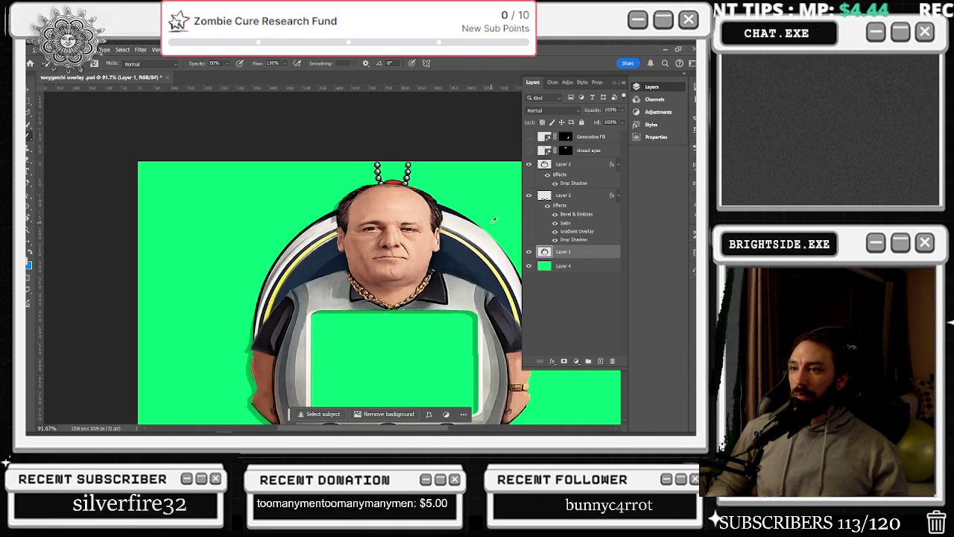
pyautogui.scroll(-1, 493, 218)
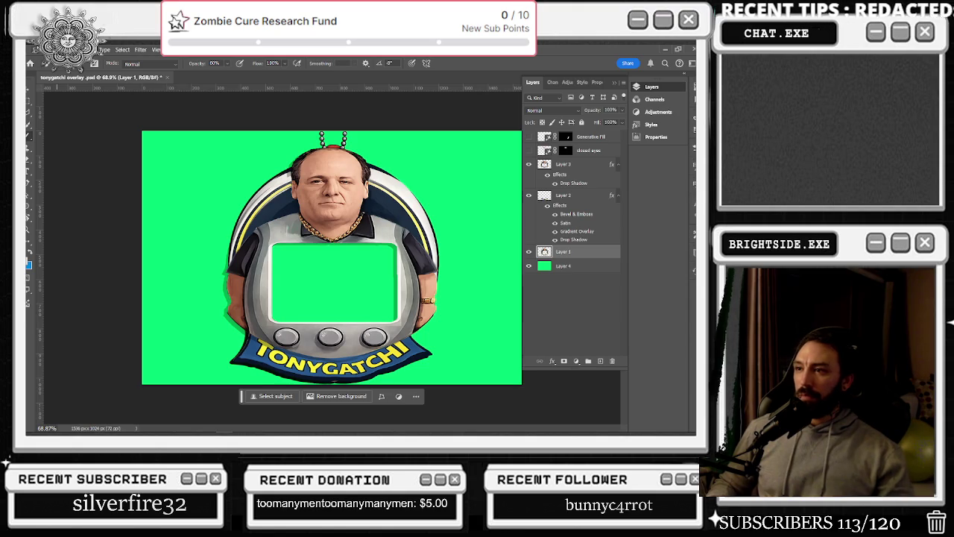
pyautogui.click(34, 49)
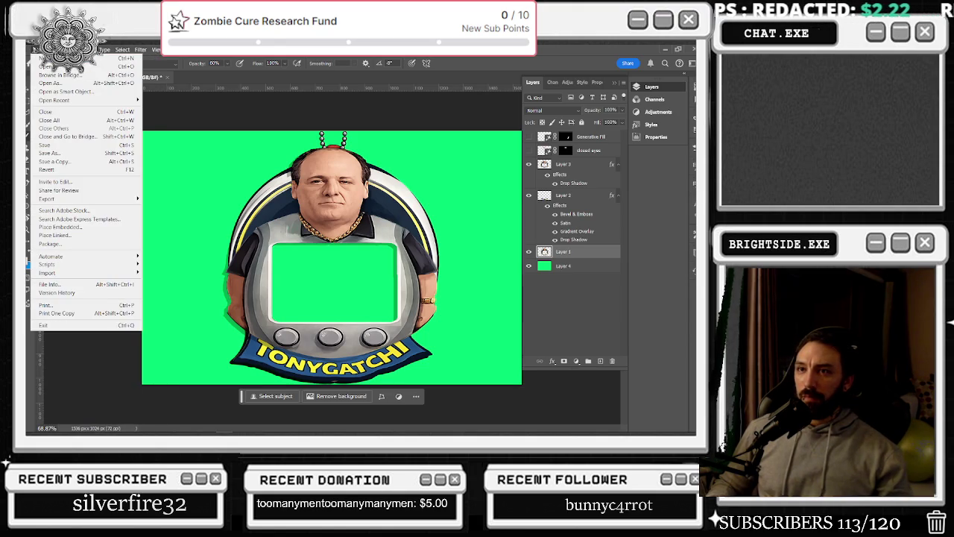
# Hide Layer 4's green background, then switch to the YouTube browser.
pyautogui.click(530, 265)
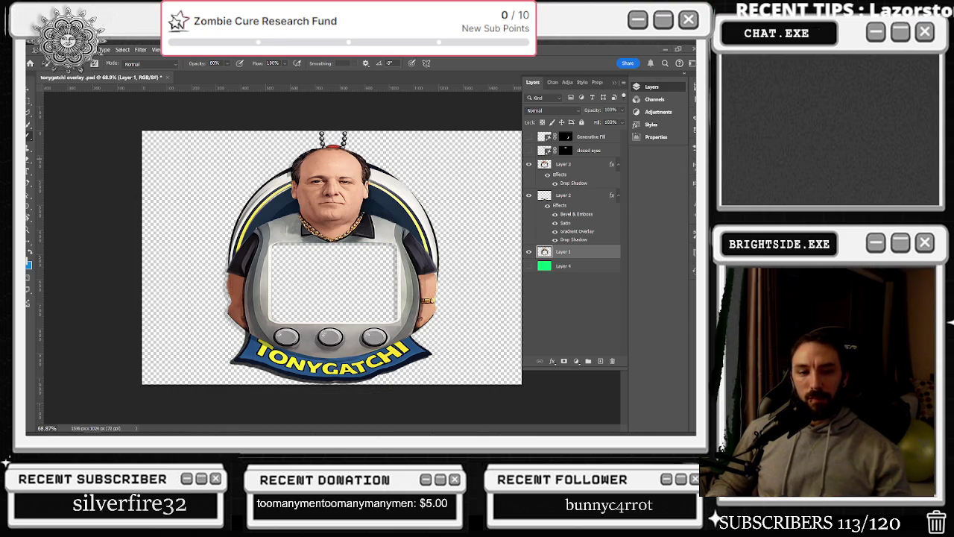
pyautogui.hotkey('alt', 'Tab')
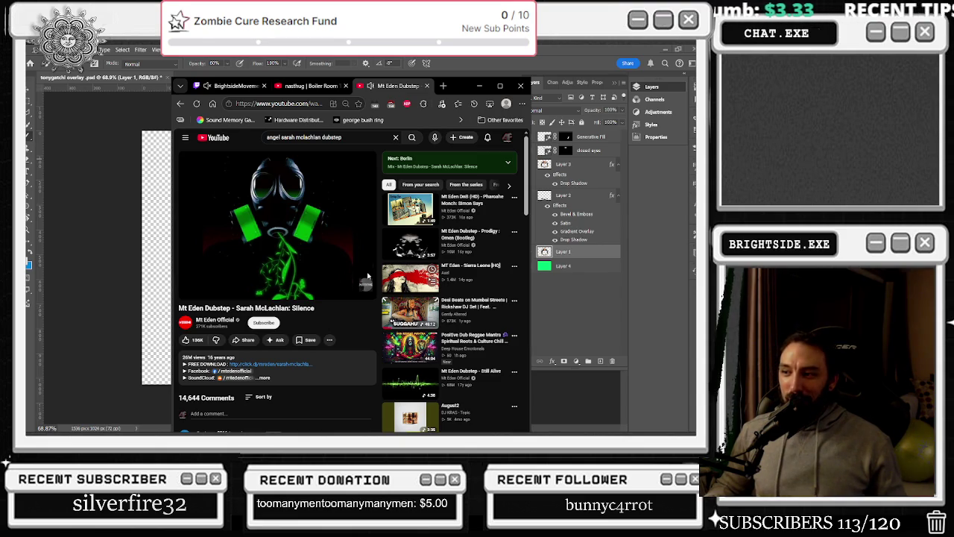
# Pause the current video, open Mt Eden Dubstep - Still Alive, and scroll into its comments.
pyautogui.click(324, 267)
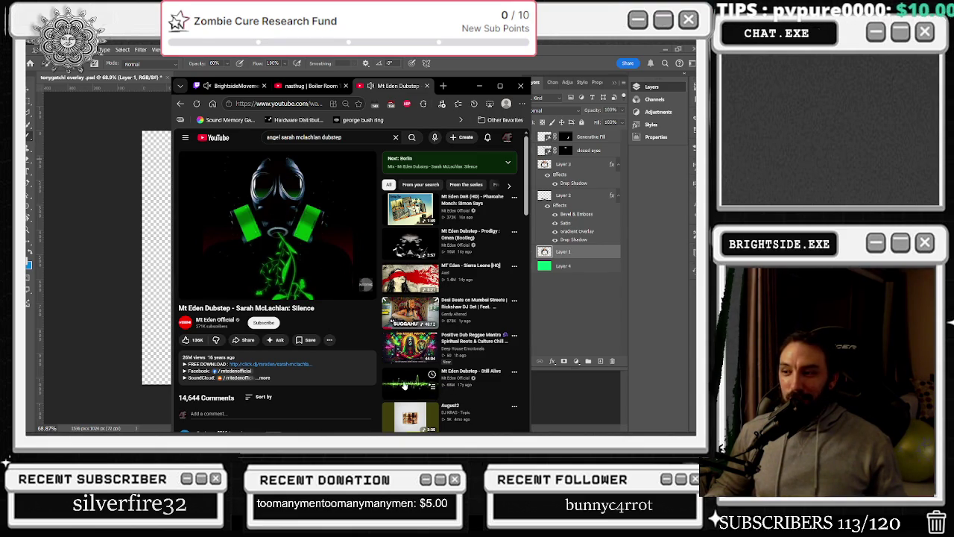
pyautogui.click(403, 386)
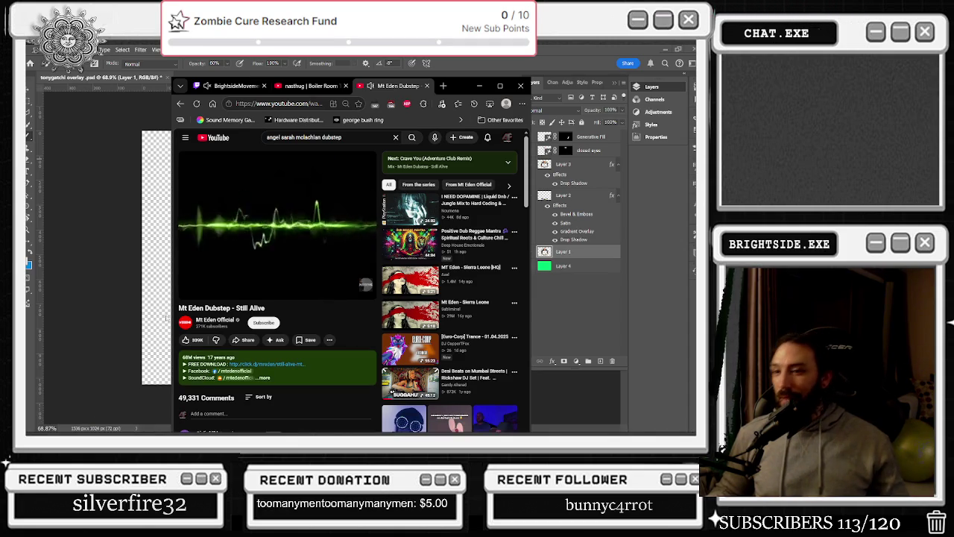
pyautogui.scroll(-2, 185, 340)
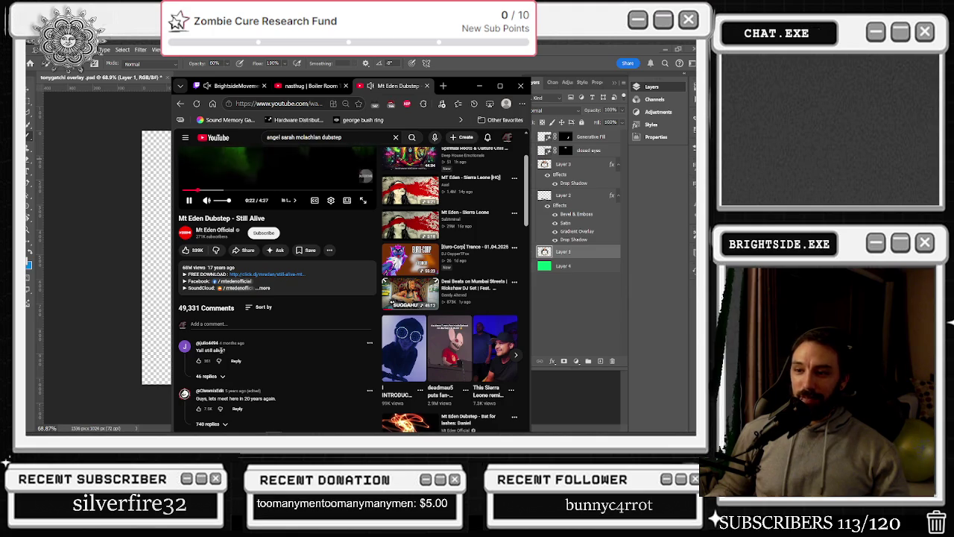
pyautogui.scroll(-2, 221, 349)
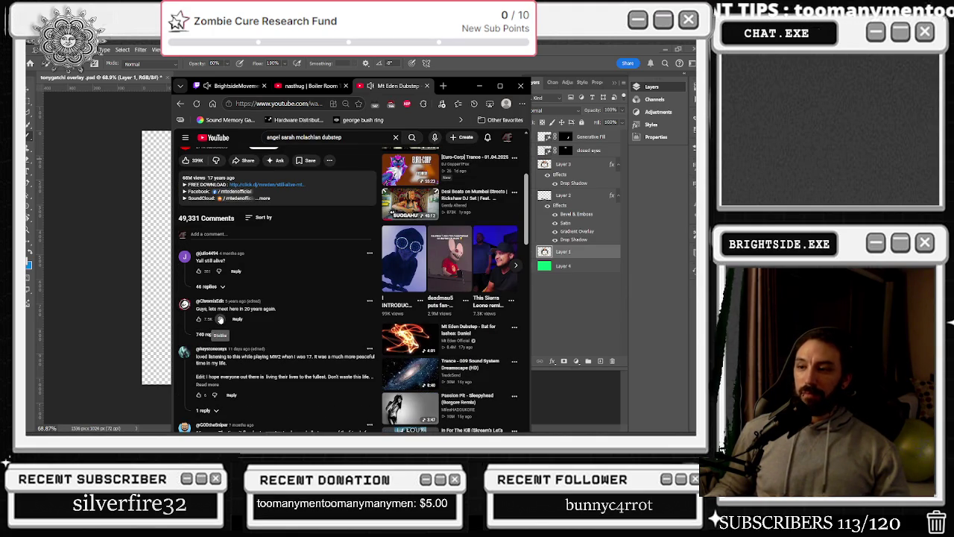
pyautogui.scroll(-1, 220, 319)
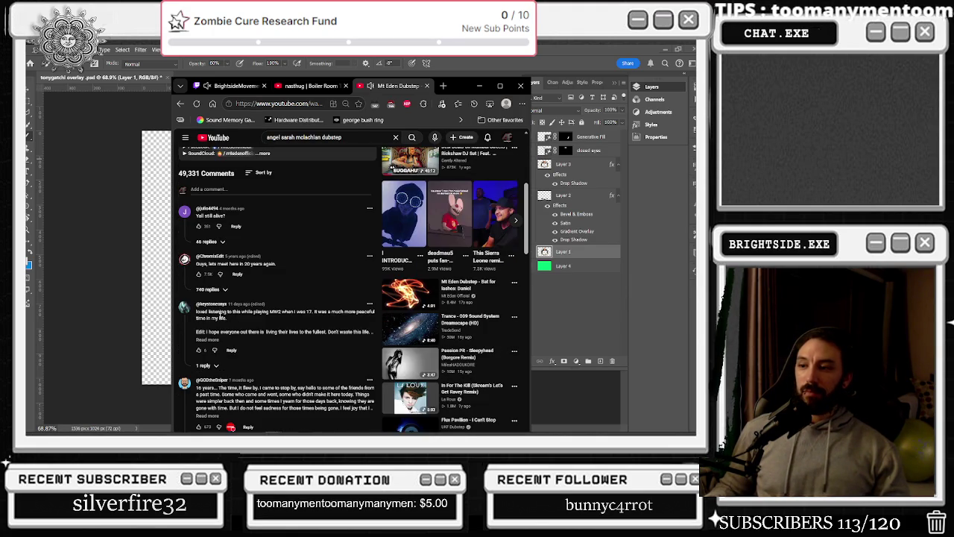
# Expand a truncated comment, keep reading, then bring Photoshop back to the front.
pyautogui.click(207, 339)
pyautogui.scroll(-1, 199, 306)
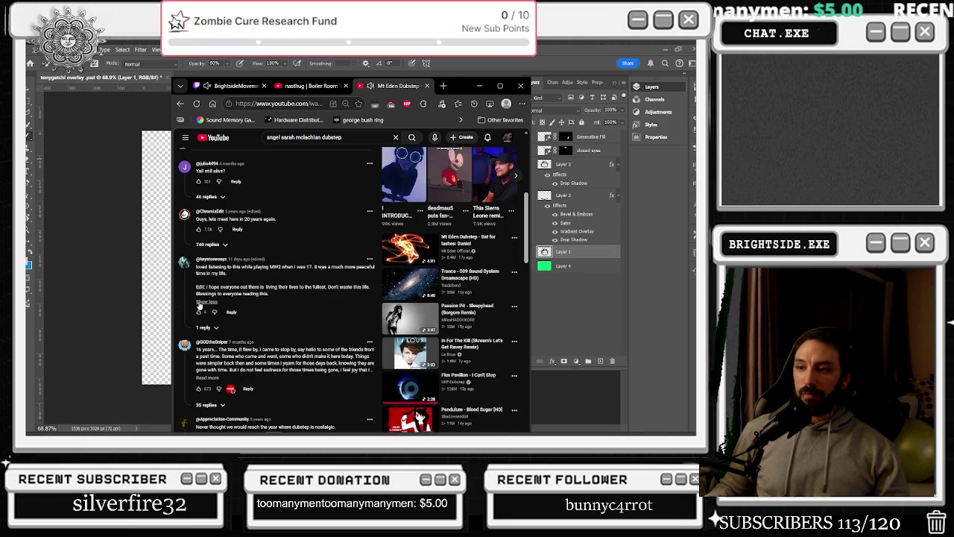
pyautogui.scroll(-1, 199, 305)
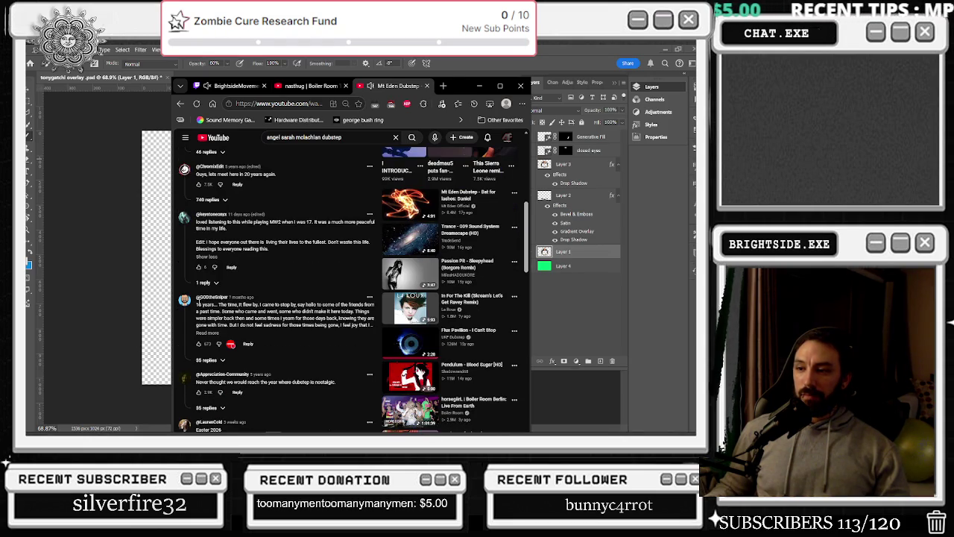
pyautogui.scroll(-1, 200, 306)
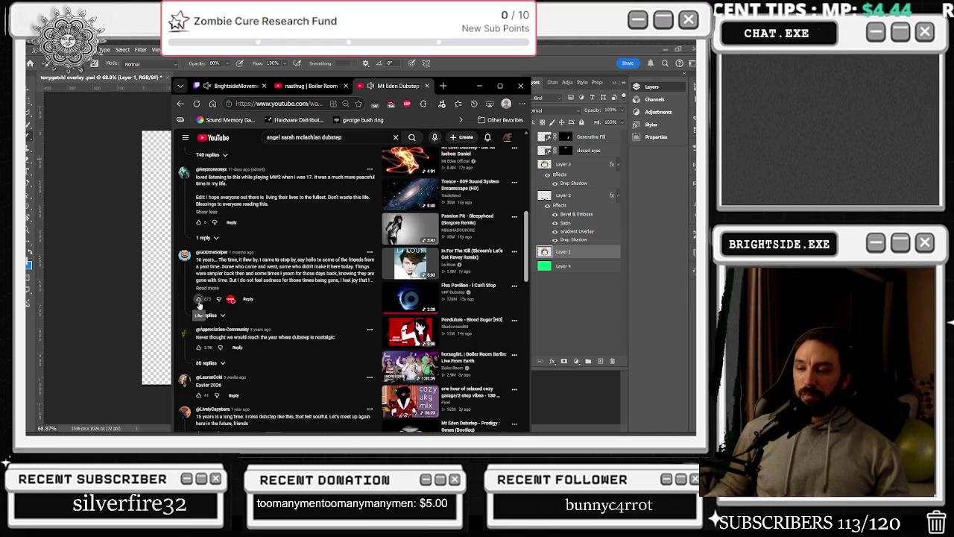
pyautogui.scroll(10, 199, 306)
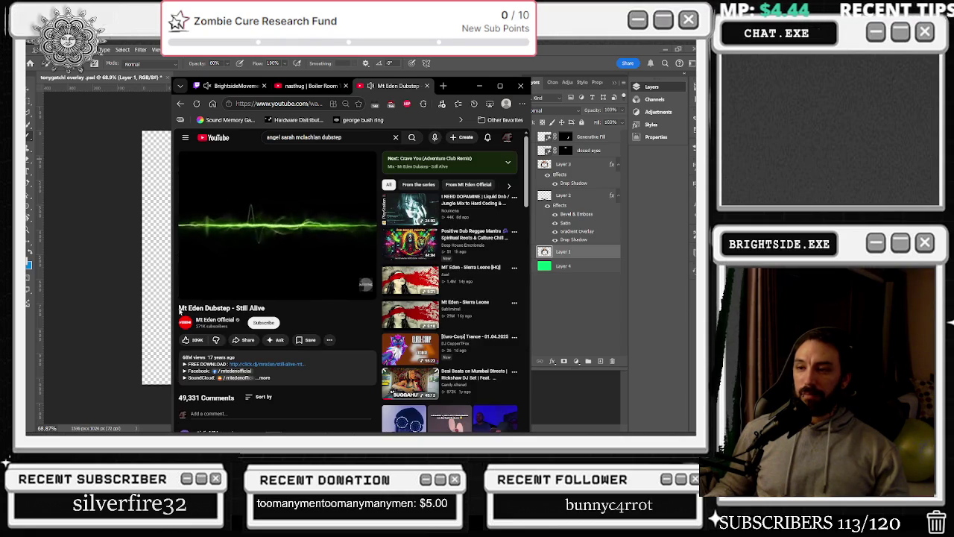
pyautogui.click(155, 299)
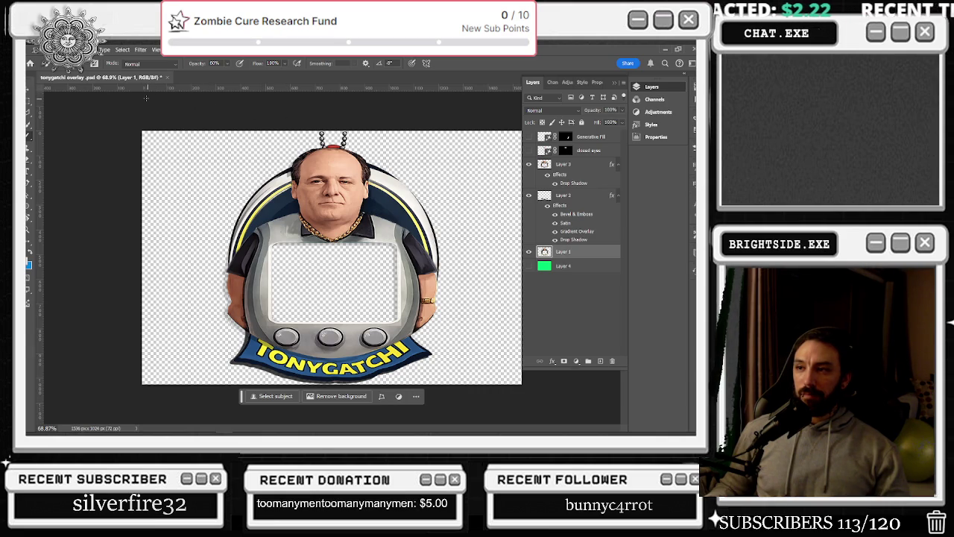
# Export the open-eyed overlay via Save for Web (Legacy), replacing tonygatchi.png.
pyautogui.click(35, 49)
pyautogui.moveTo(47, 198)
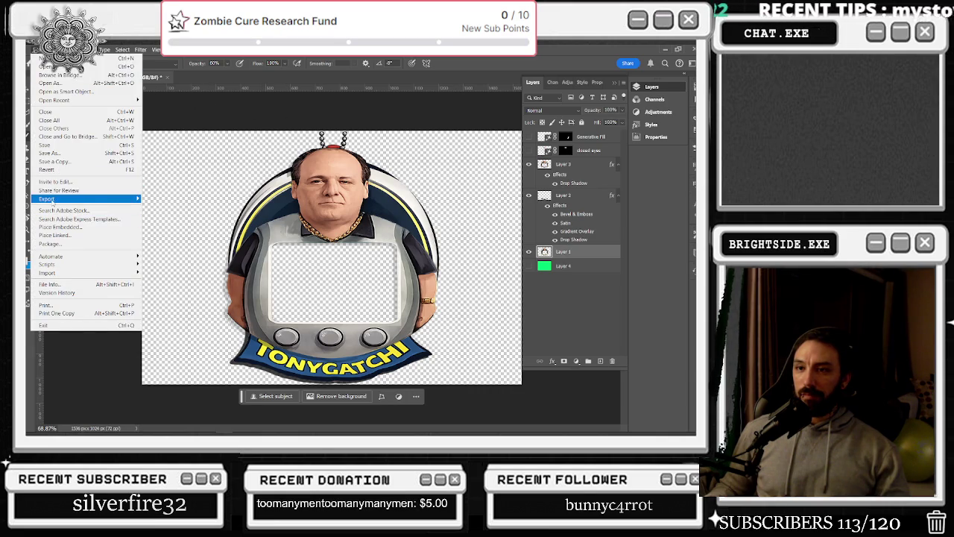
pyautogui.click(177, 231)
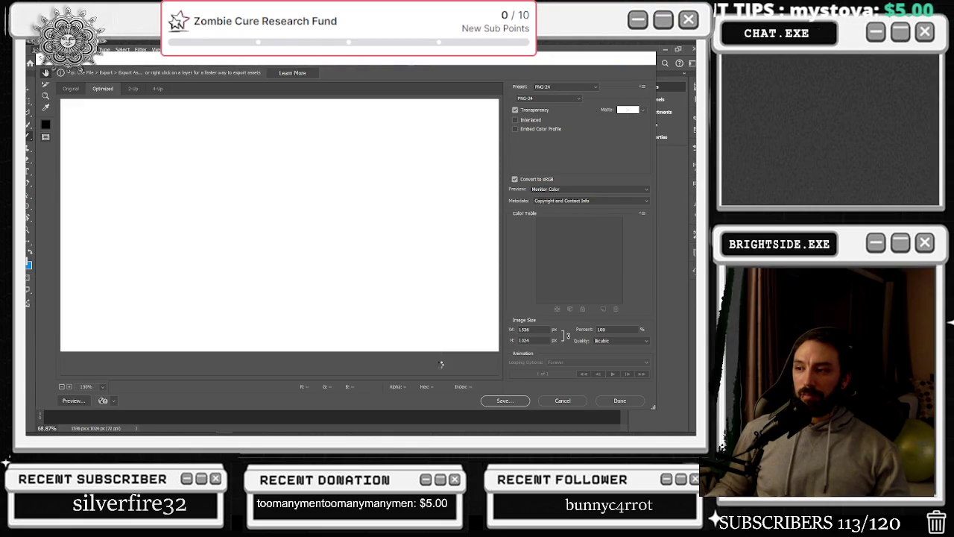
pyautogui.click(505, 401)
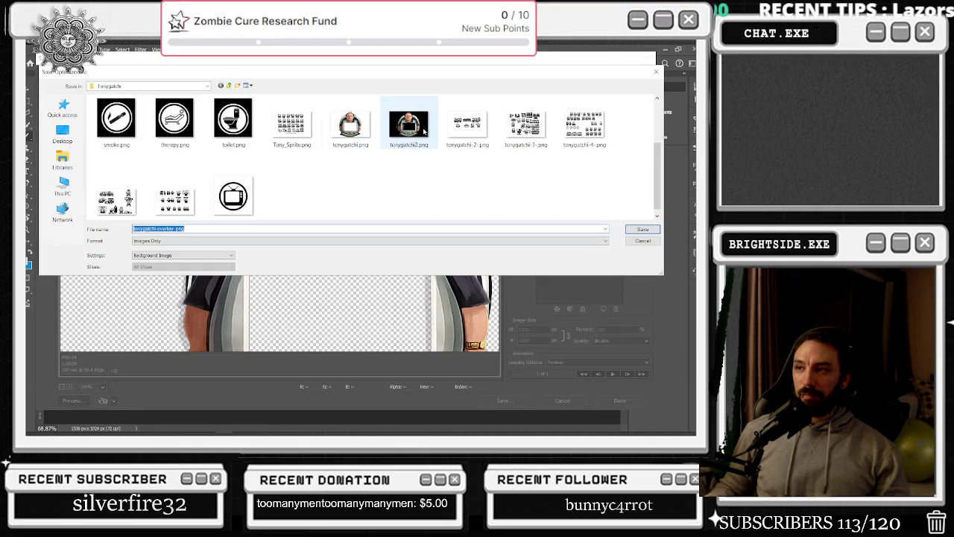
pyautogui.click(363, 129)
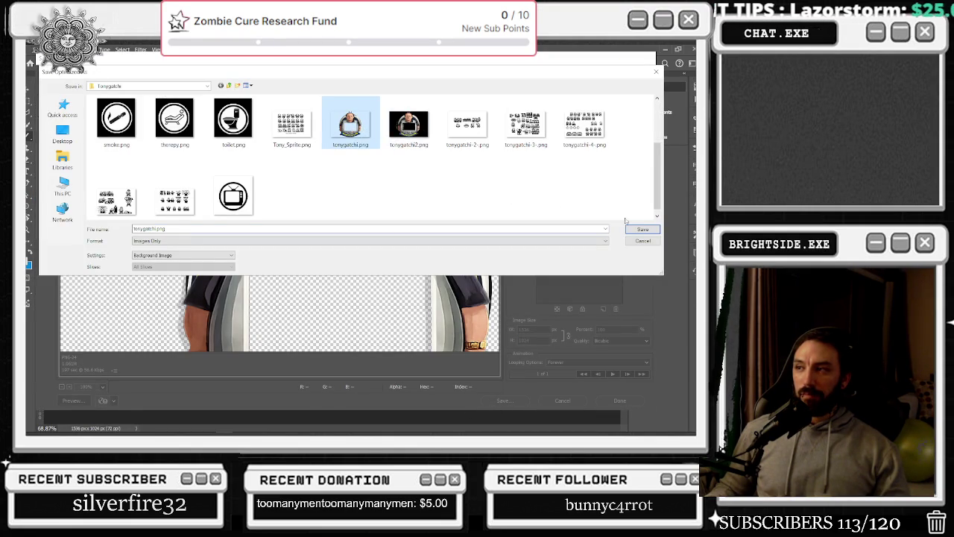
pyautogui.click(642, 230)
pyautogui.click(420, 255)
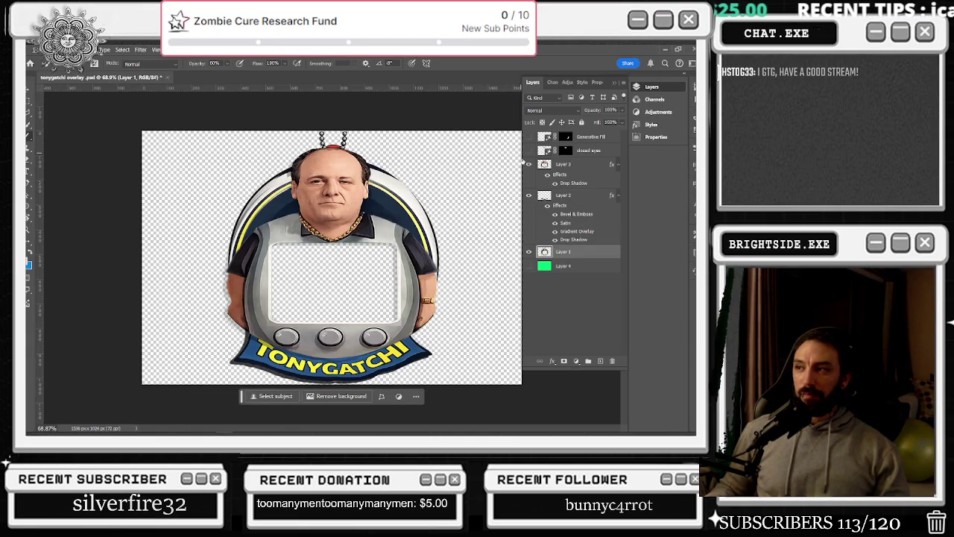
# Show the closed eyes layer and export it again, replacing tonygatchi2.png.
pyautogui.click(529, 151)
pyautogui.click(39, 49)
pyautogui.moveTo(47, 198)
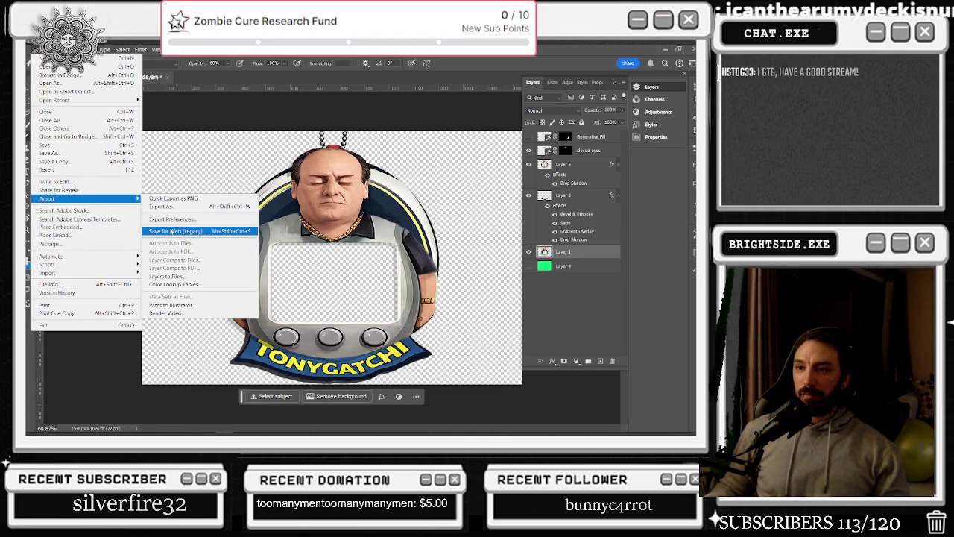
pyautogui.click(162, 207)
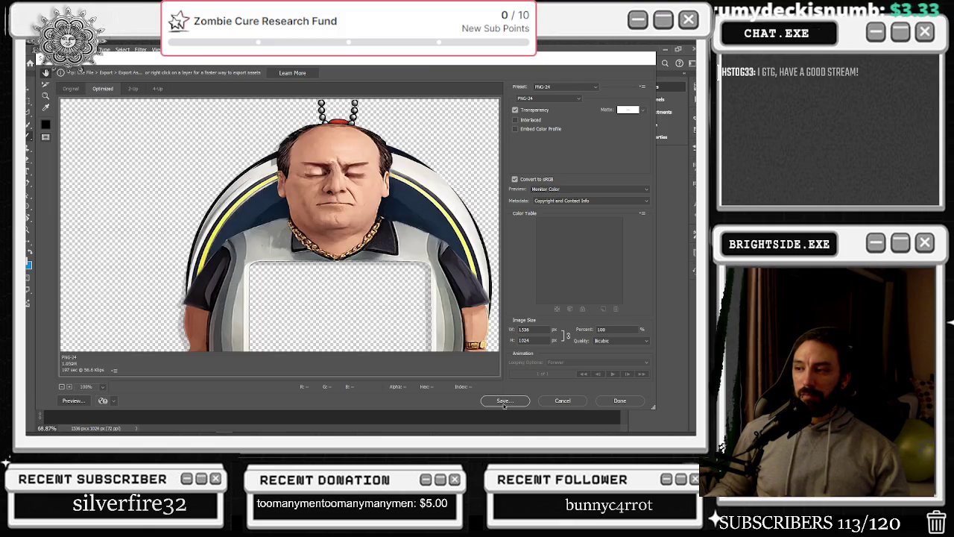
pyautogui.click(504, 401)
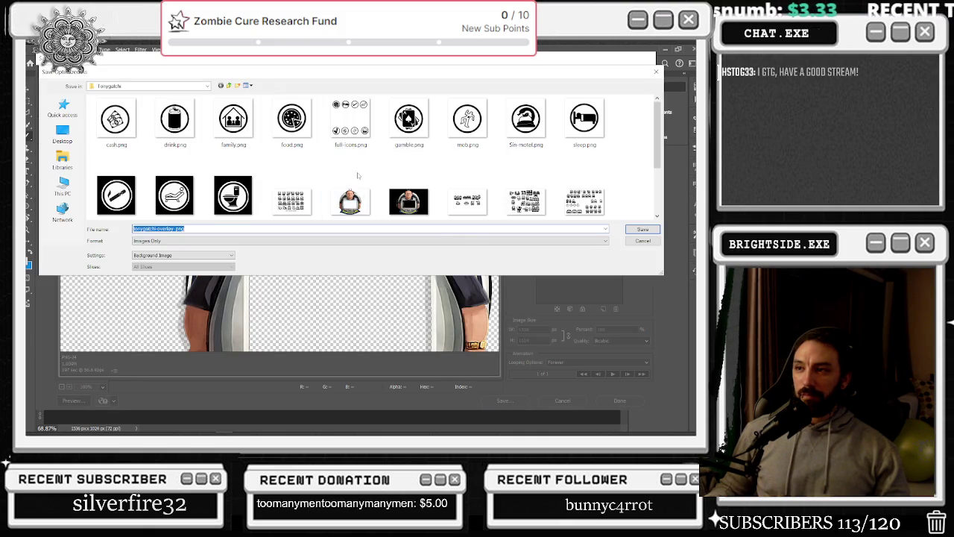
pyautogui.click(403, 203)
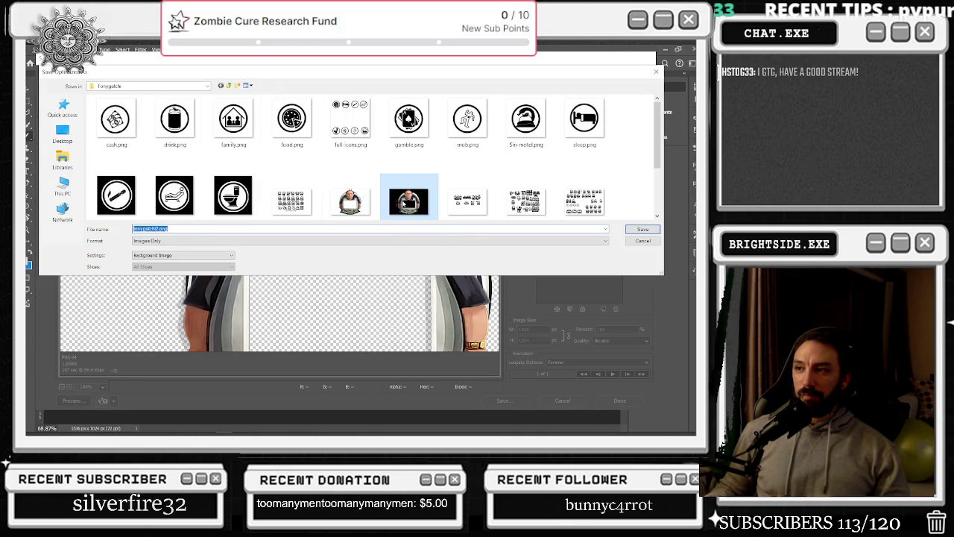
pyautogui.click(642, 229)
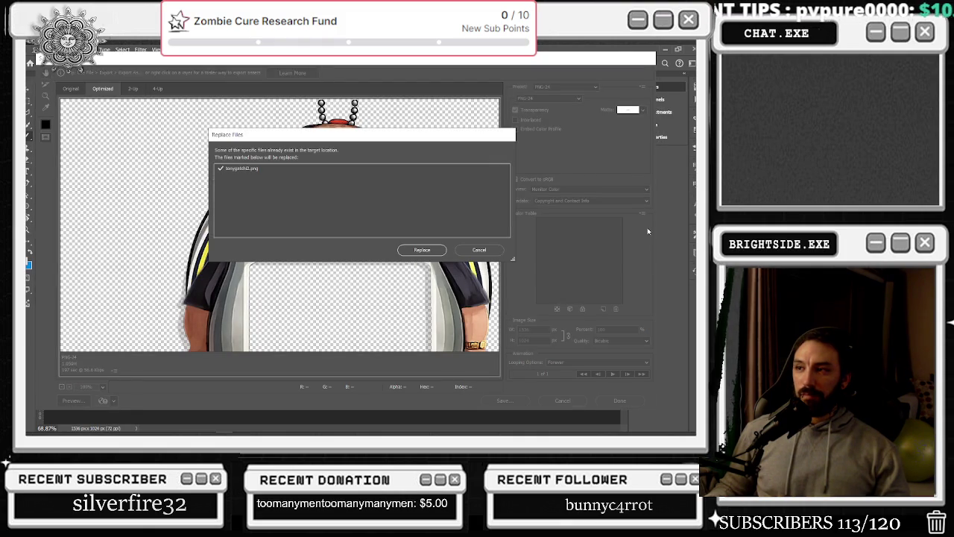
pyautogui.click(418, 253)
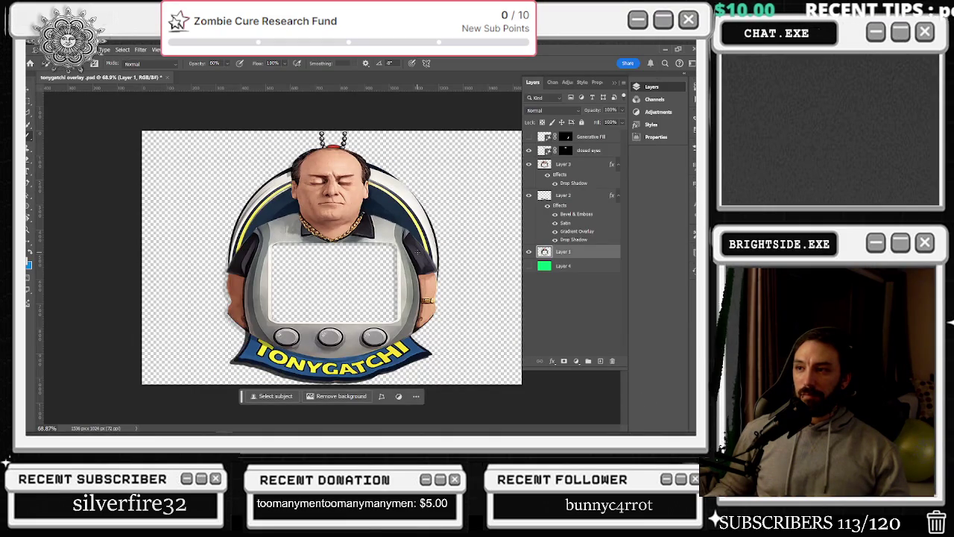
# Hide the closed eyes layer to restore open eyes and minimize Photoshop.
pyautogui.click(529, 162)
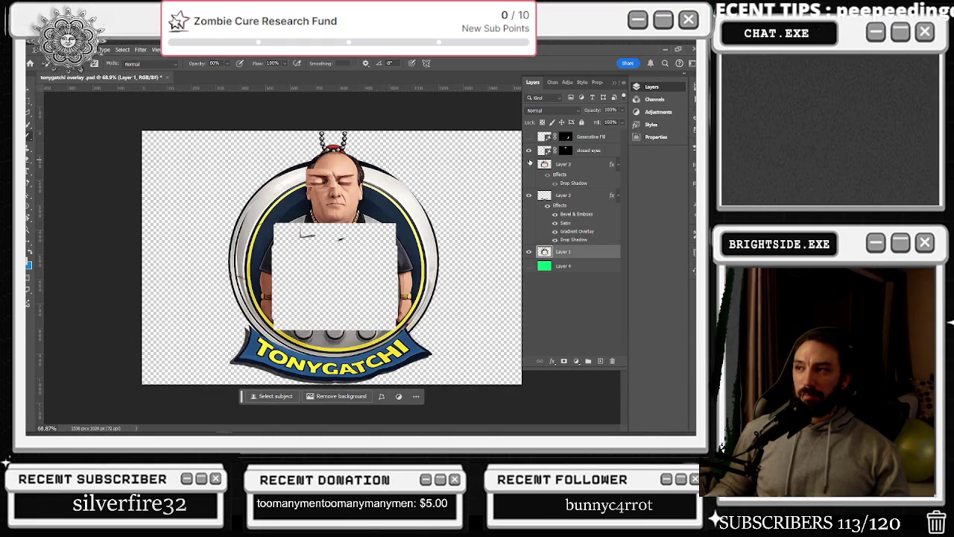
pyautogui.click(529, 163)
pyautogui.click(529, 150)
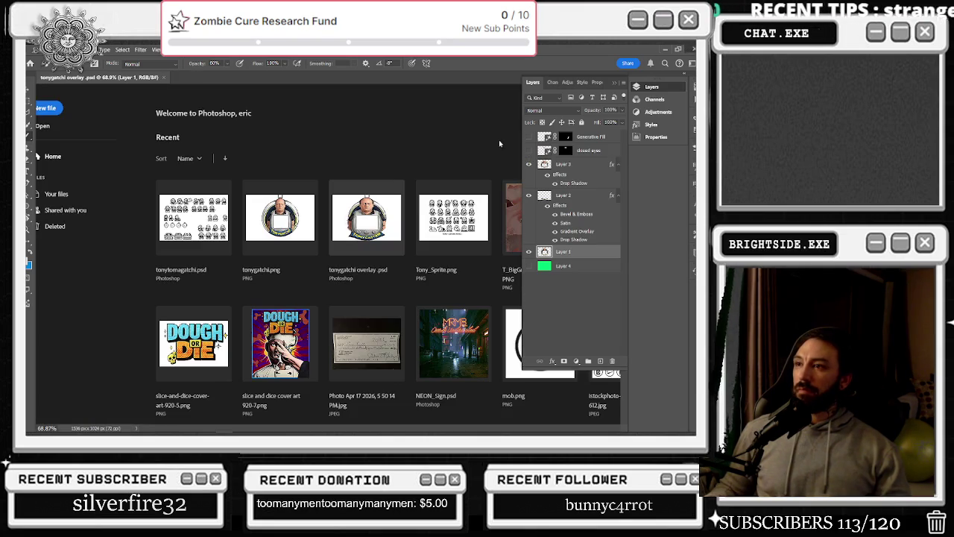
pyautogui.hotkey('ctrl', 'q')
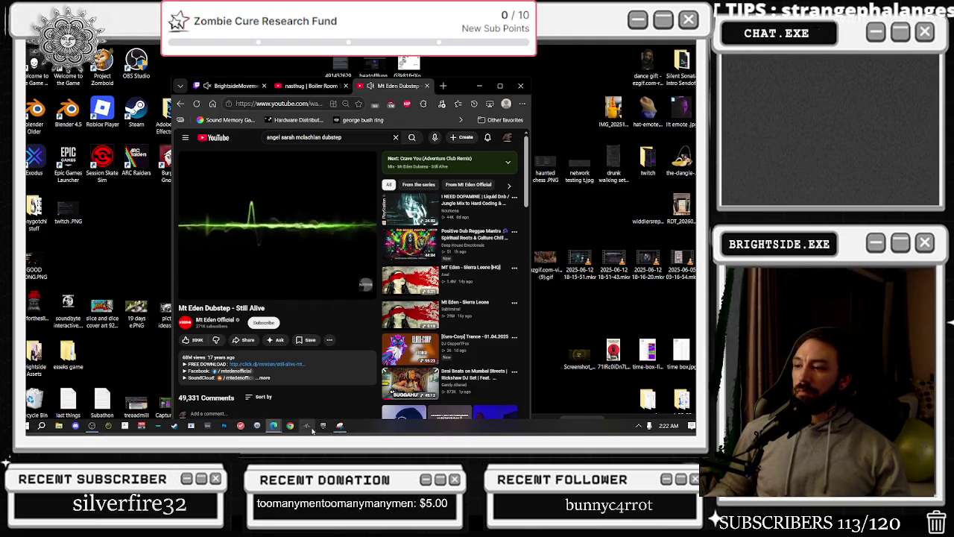
pyautogui.click(59, 425)
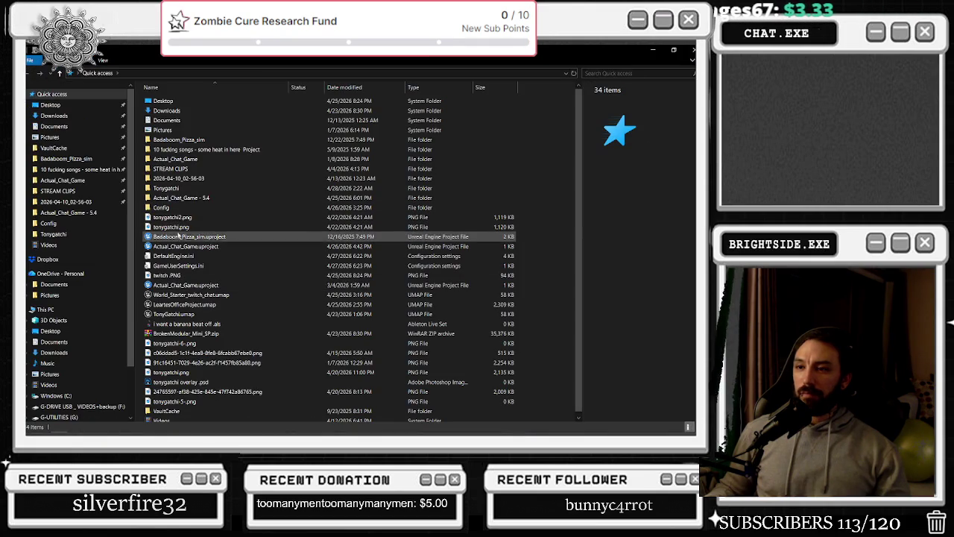
pyautogui.rightClick(182, 247)
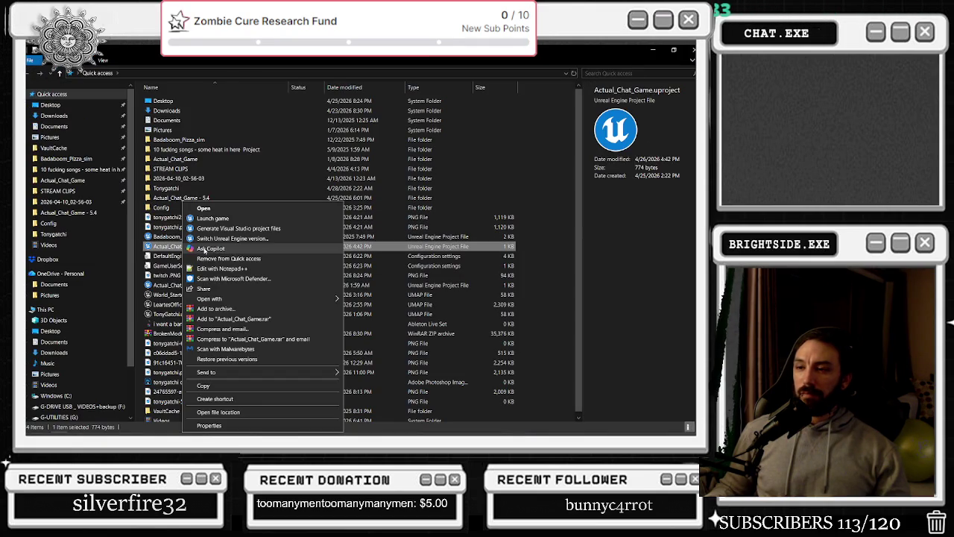
pyautogui.click(219, 411)
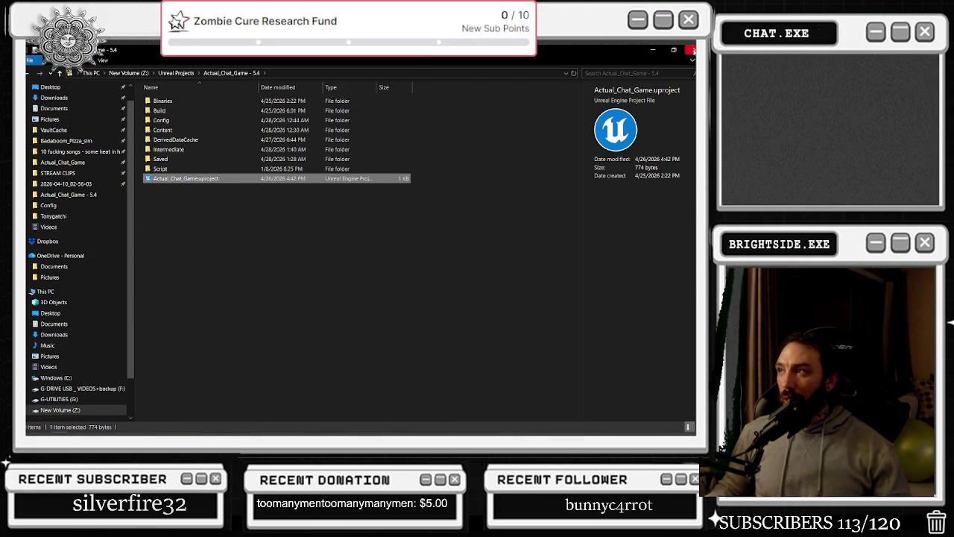
pyautogui.click(693, 52)
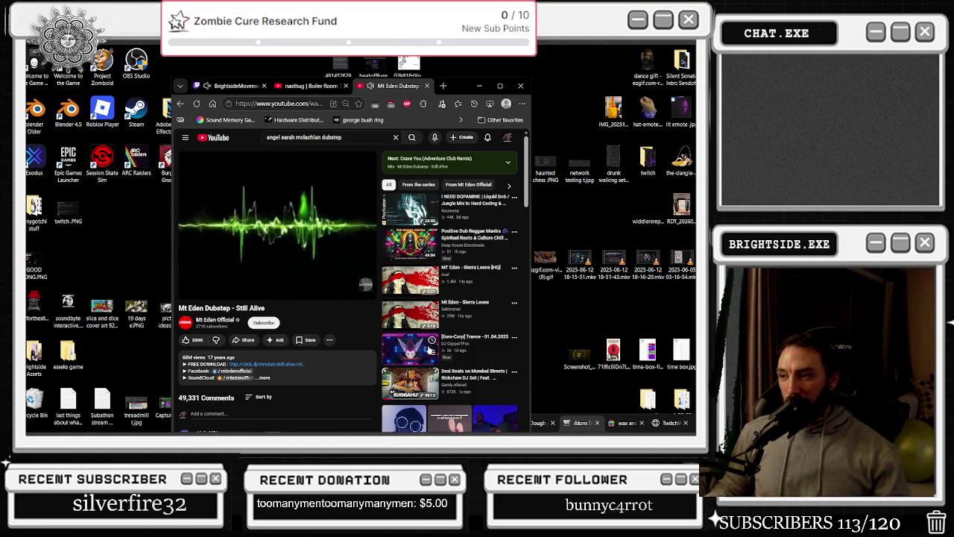
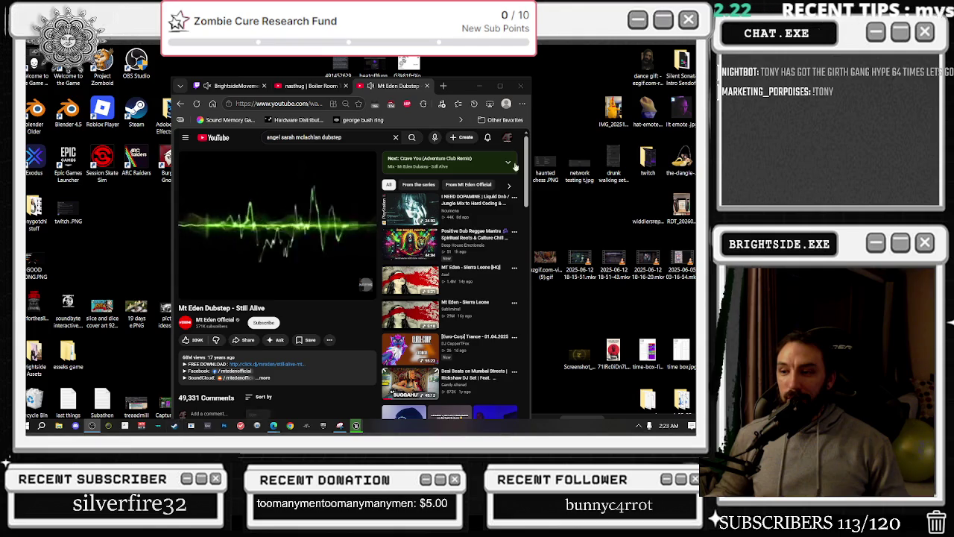
# Minimize the browser playing the dubstep YouTube video so the loading Unreal Editor shows.
pyautogui.click(499, 86)
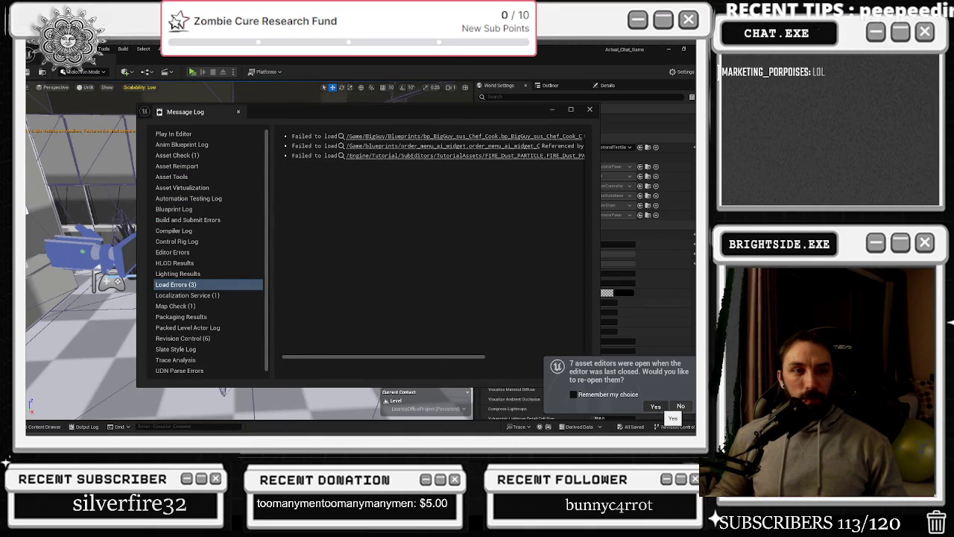
# Reopen last session's asset editors, close the load-error Message Log, and save with Ctrl+S.
pyautogui.click(655, 406)
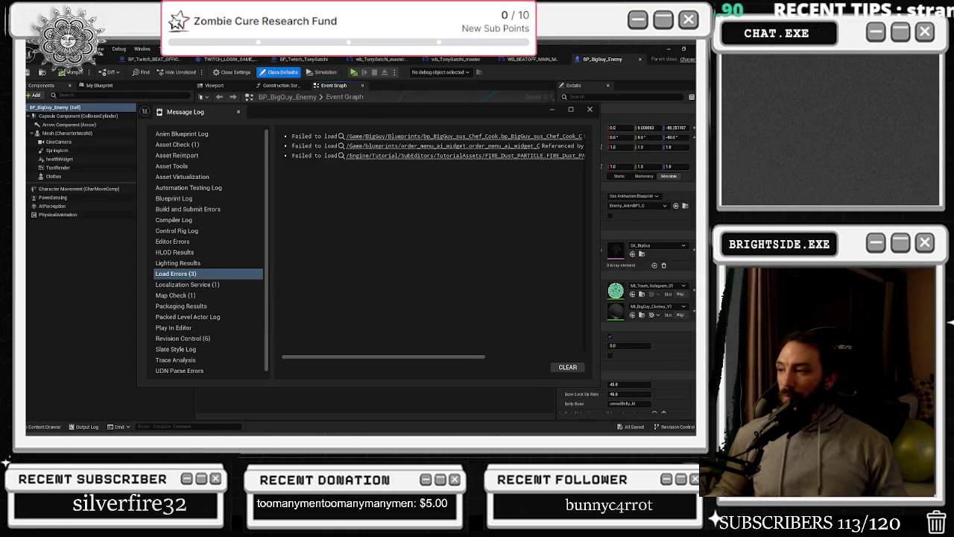
pyautogui.click(589, 109)
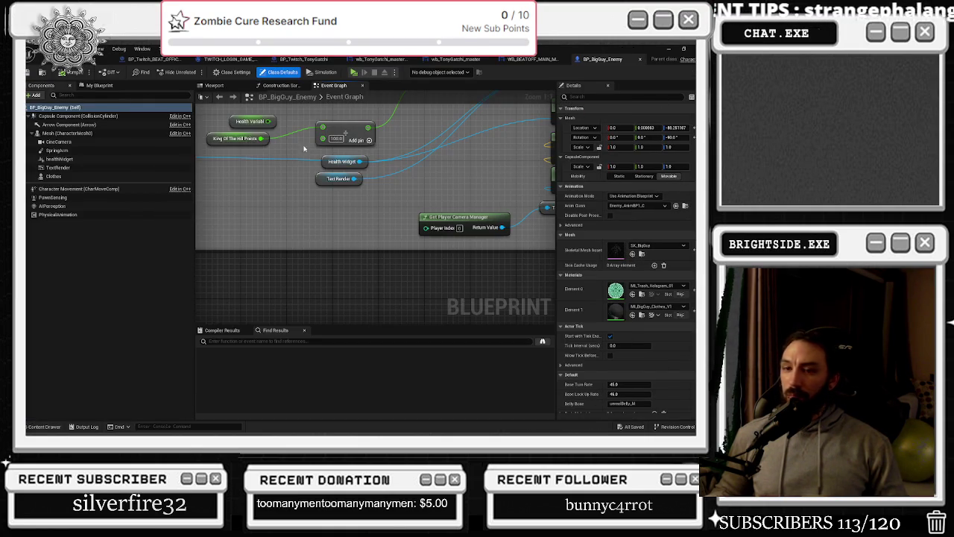
pyautogui.scroll(2, 313, 194)
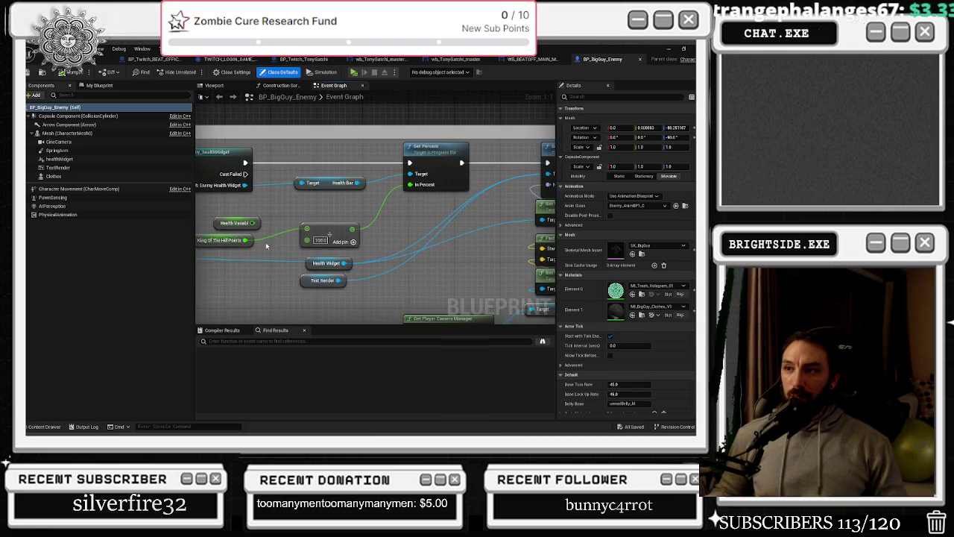
pyautogui.click(372, 220)
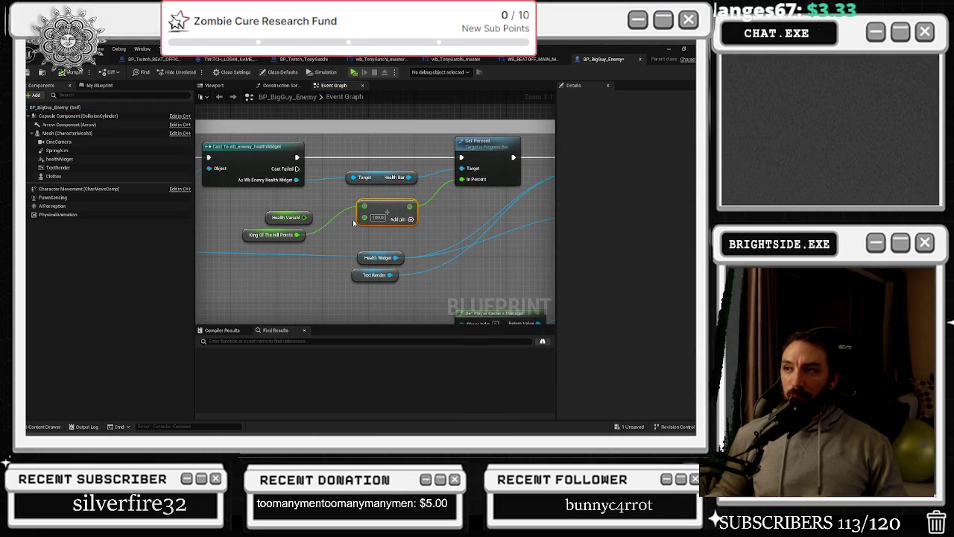
pyautogui.scroll(-6, 338, 215)
pyautogui.click(104, 59)
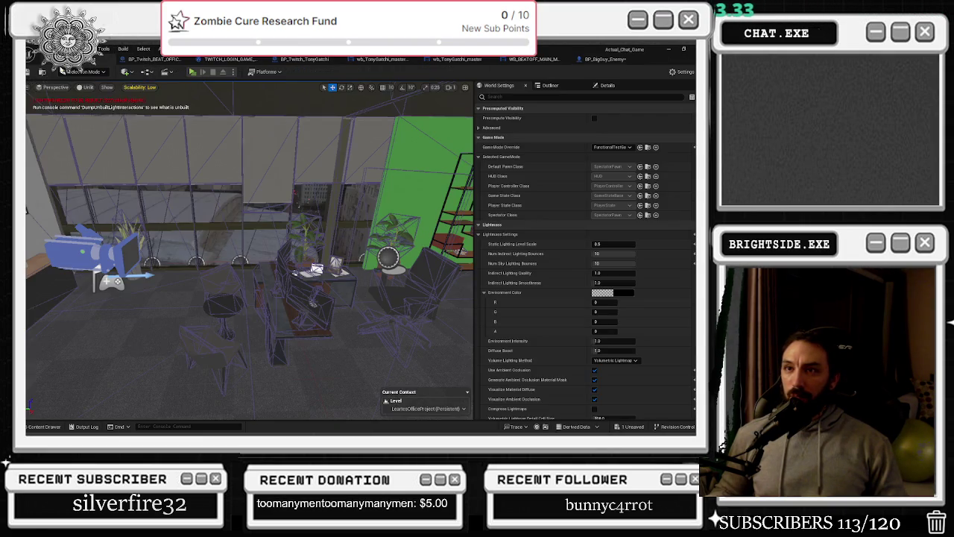
pyautogui.hotkey('ctrl', 's')
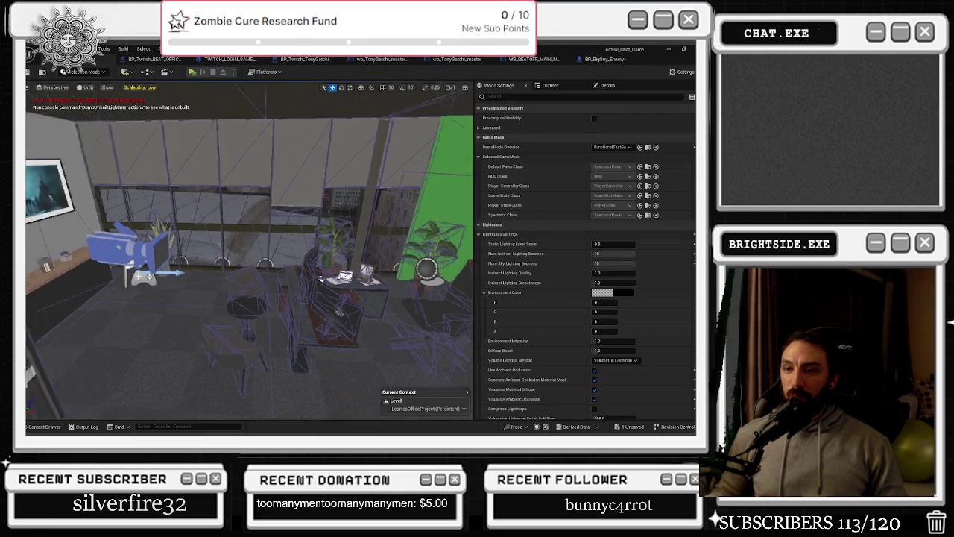
# Save the BP_BigGuy_Enemy blueprint and fly the viewport camera around the office level.
pyautogui.moveTo(468, 337); pyautogui.dragTo(451, 359)
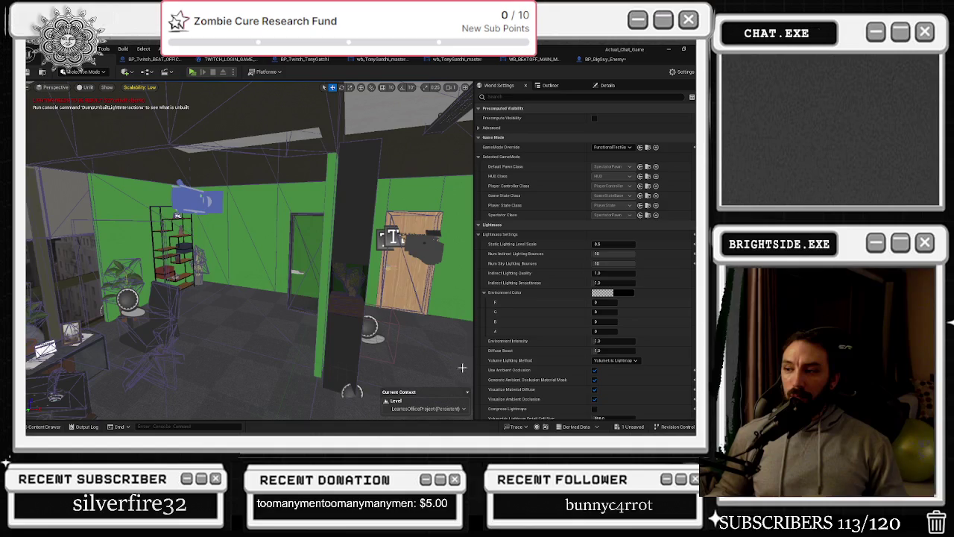
pyautogui.click(634, 428)
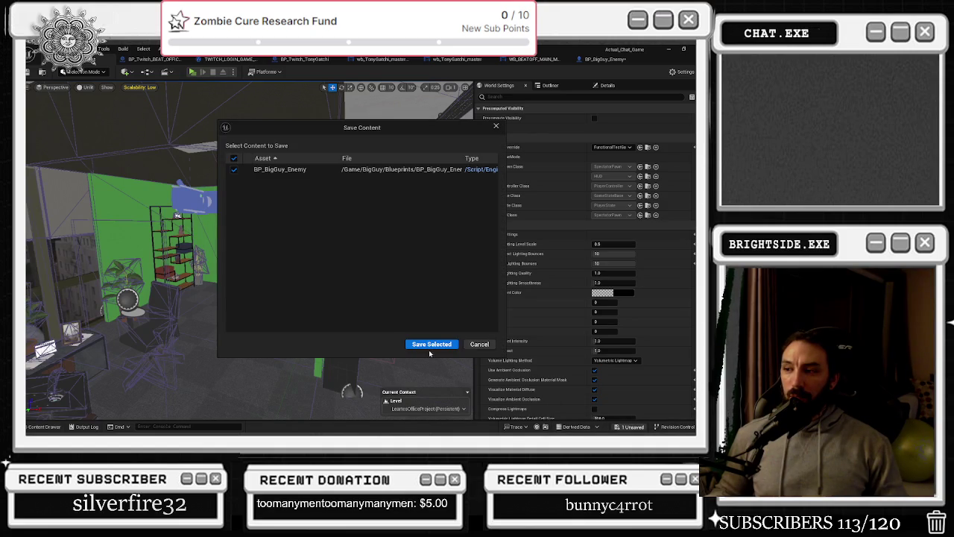
pyautogui.click(430, 345)
pyautogui.moveTo(254, 202); pyautogui.dragTo(253, 202)
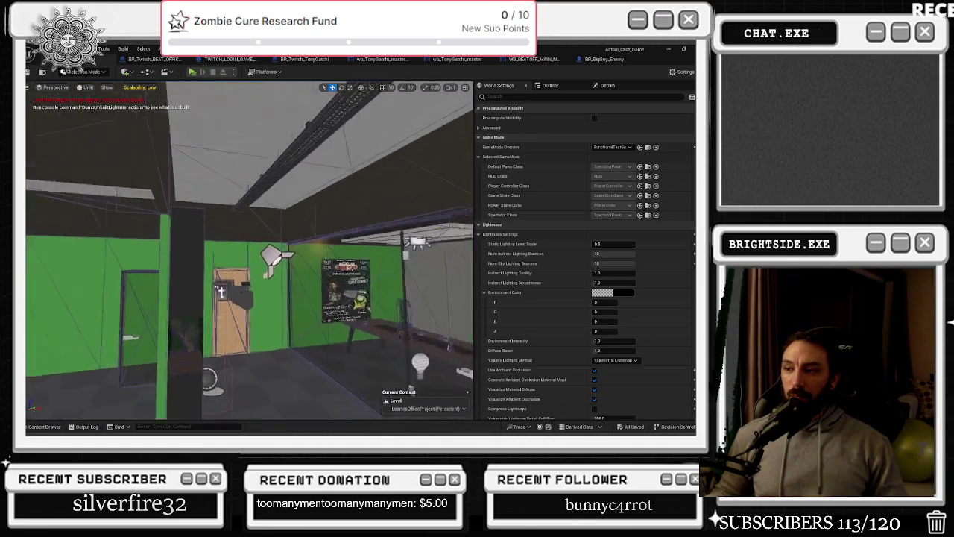
pyautogui.moveTo(247, 298)
pyautogui.mouseDown()
pyautogui.moveTo(253, 239)
pyautogui.moveTo(201, 246)
pyautogui.moveTo(216, 246)
pyautogui.mouseUp()
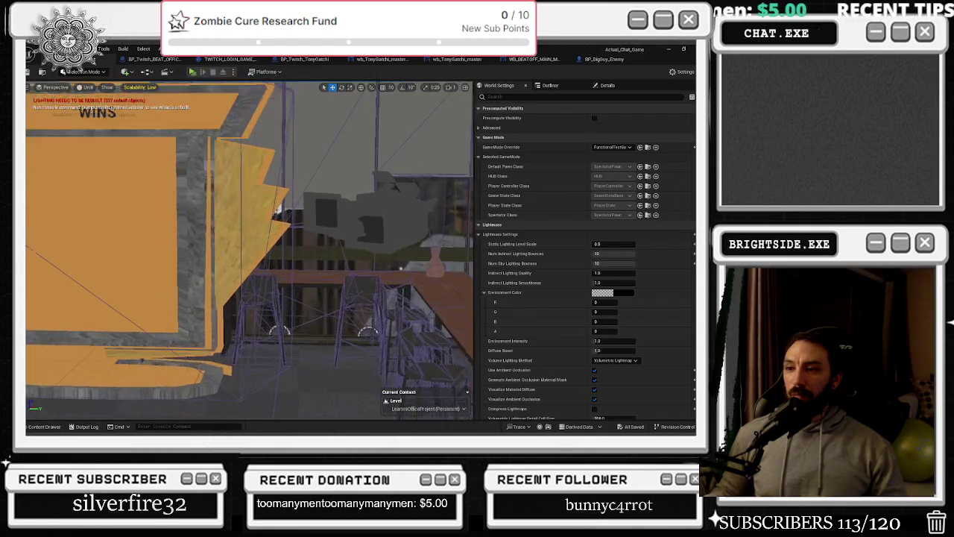
pyautogui.moveTo(216, 246); pyautogui.dragTo(223, 246)
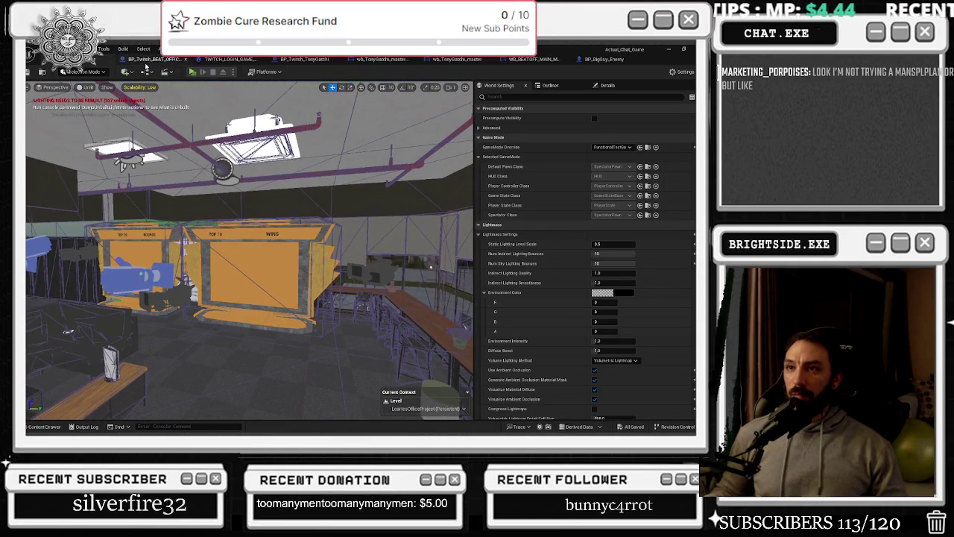
# Cycle through the BP_Twitch and widget tabs, ending on the wb_TonyGatchi_master_Real designer.
pyautogui.click(146, 62)
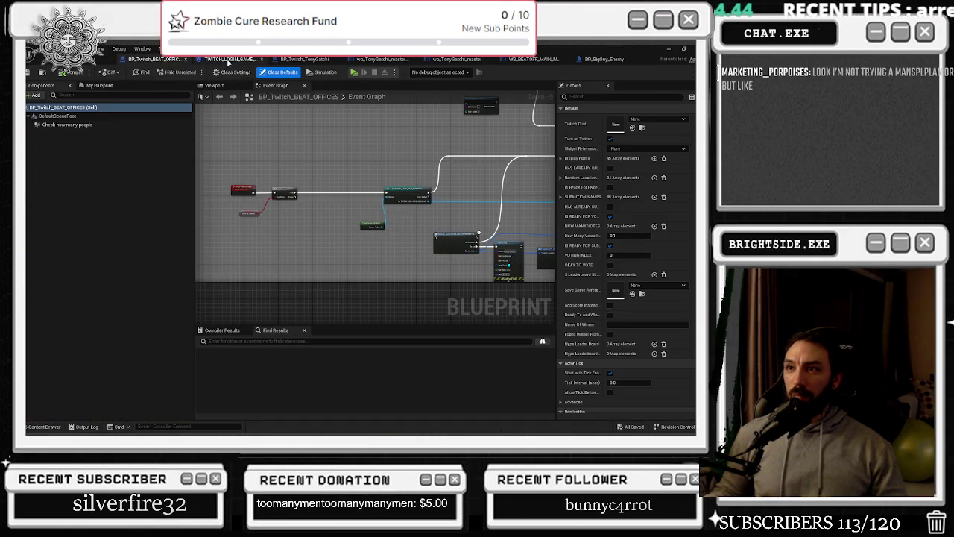
pyautogui.click(227, 59)
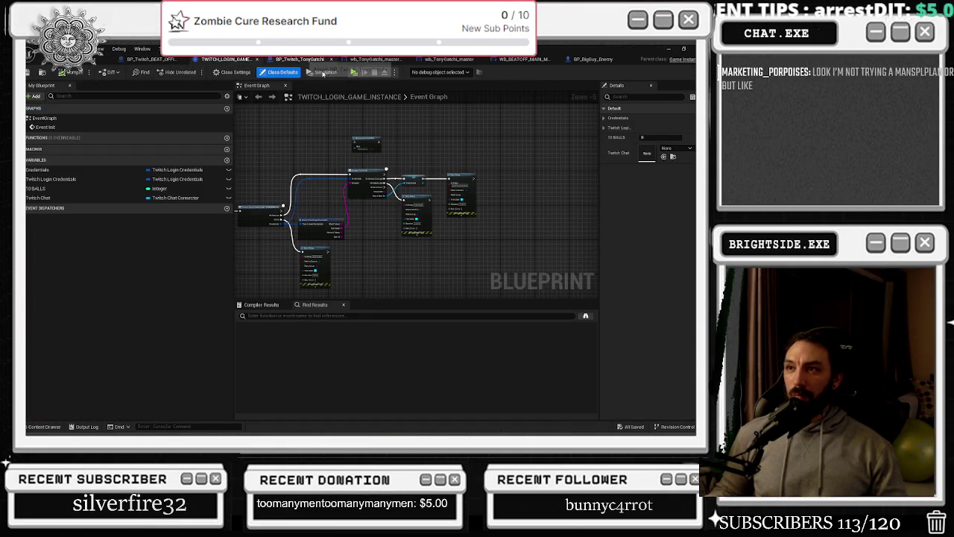
pyautogui.click(300, 59)
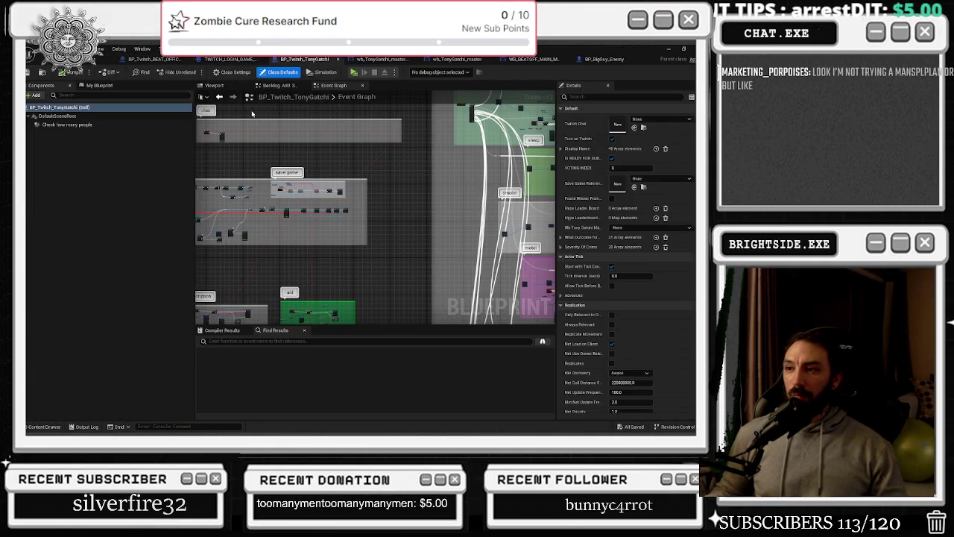
pyautogui.click(382, 59)
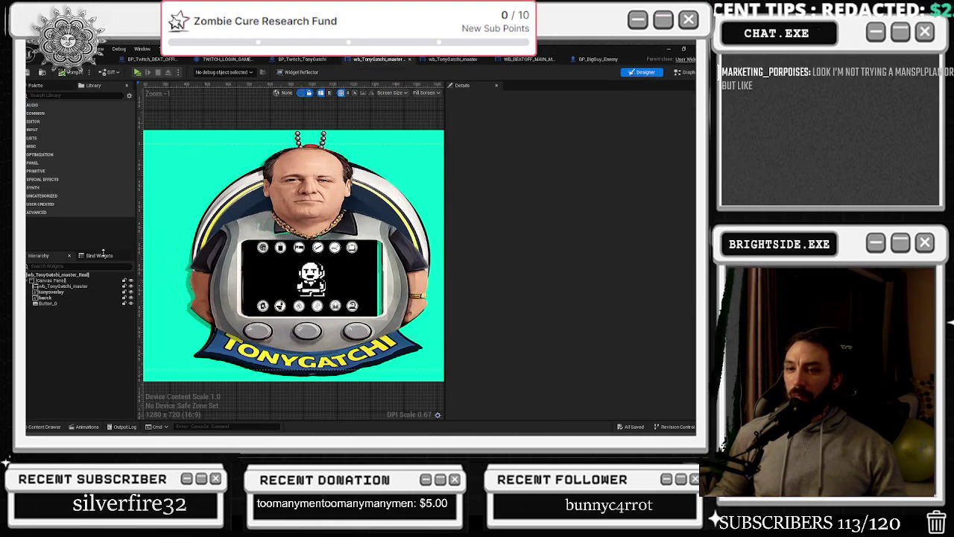
pyautogui.click(63, 286)
pyautogui.click(596, 97)
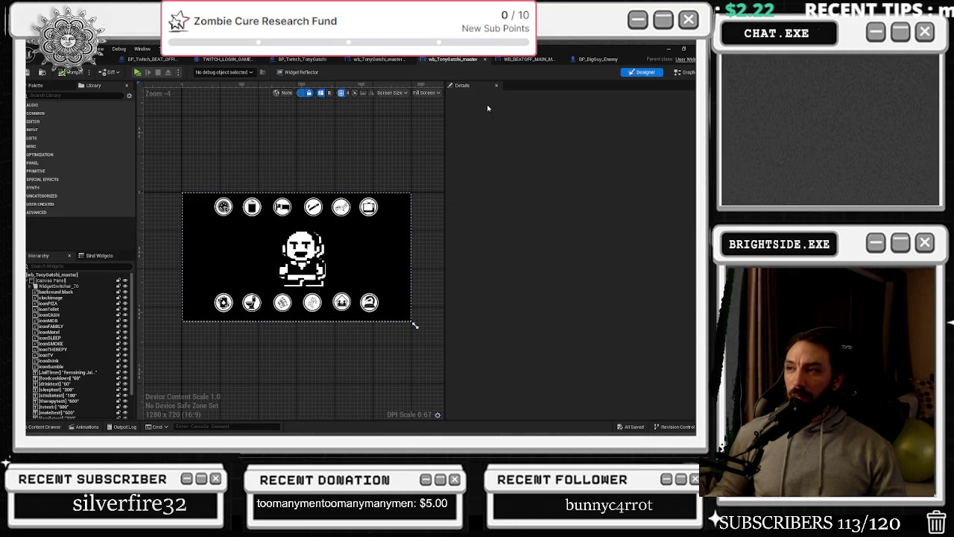
pyautogui.click(527, 61)
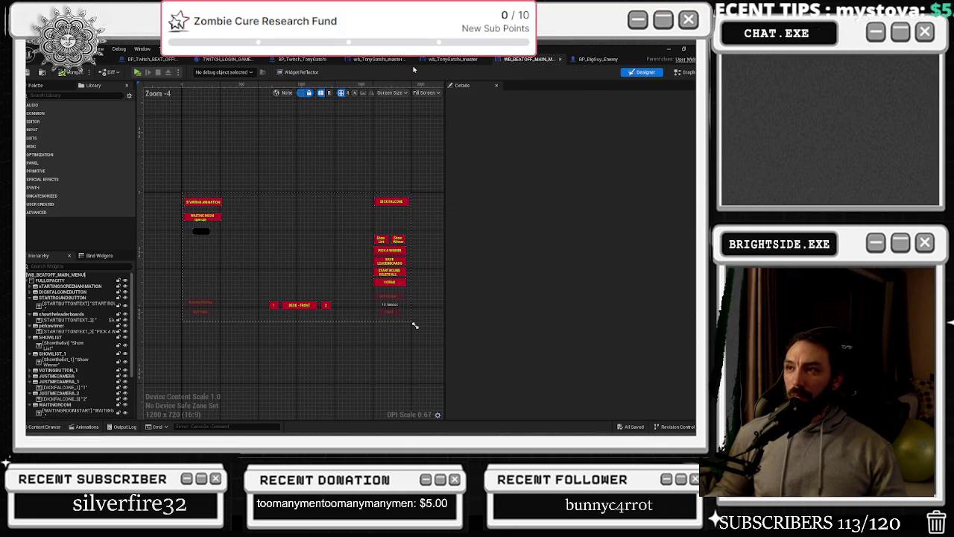
pyautogui.click(379, 59)
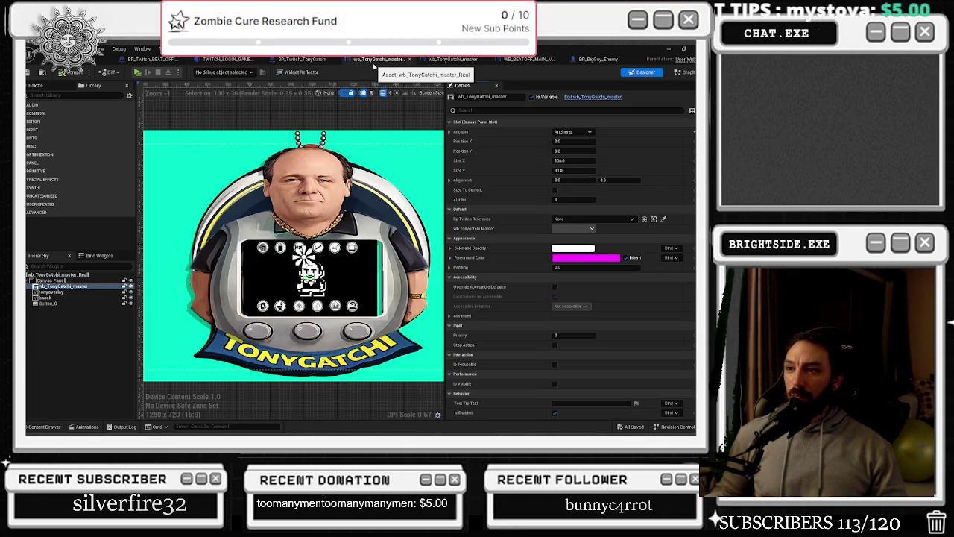
# Select the tonyoverlay image in the widget hierarchy and toggle its visibility off and on.
pyautogui.click(59, 293)
pyautogui.click(60, 298)
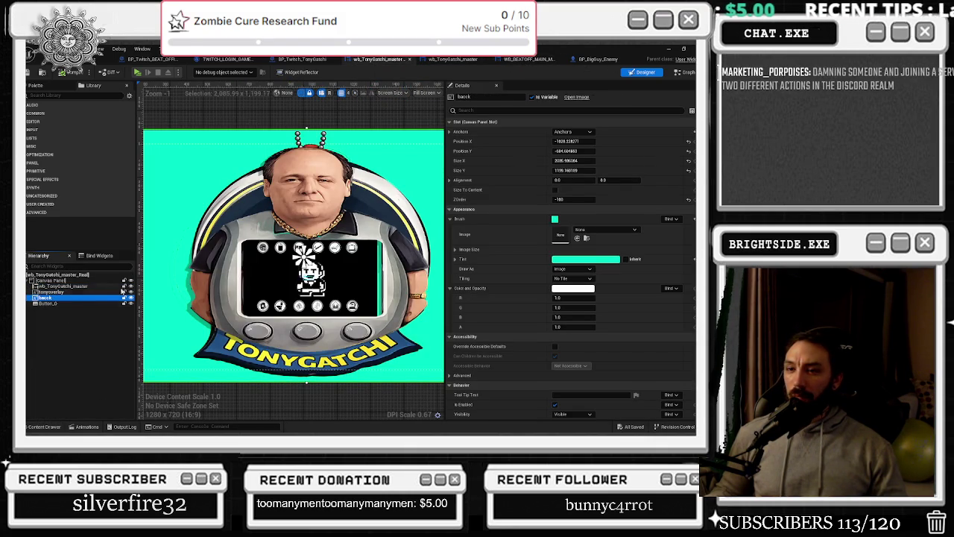
pyautogui.press('Up')
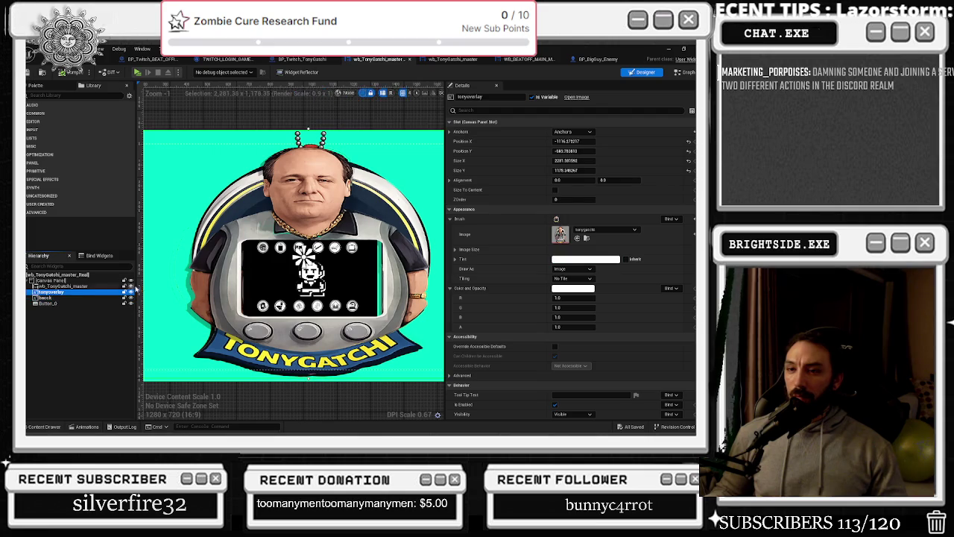
pyautogui.click(131, 292)
pyautogui.click(130, 292)
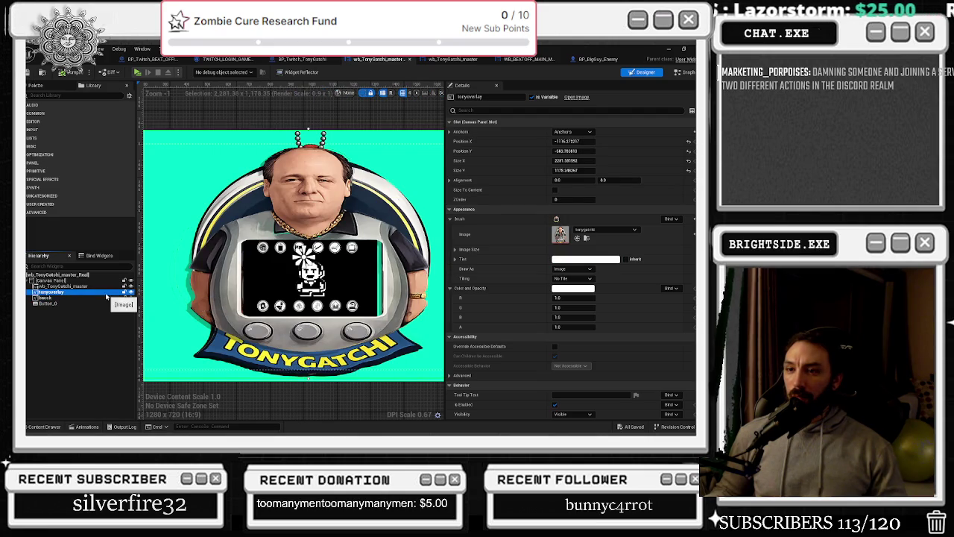
# Browse from the overlay's Image brush to the tonygatchi texture in Content/Tonygatchi.
pyautogui.click(597, 230)
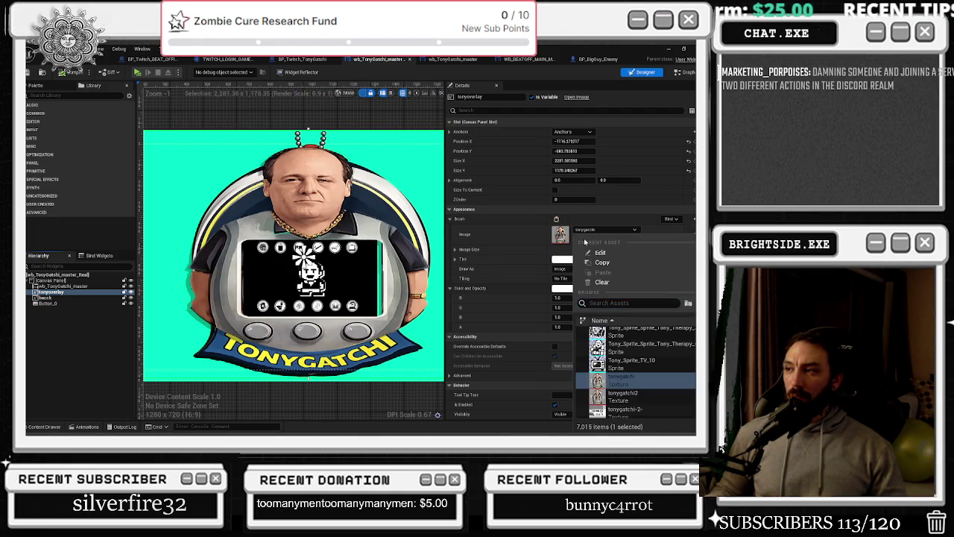
pyautogui.click(586, 236)
pyautogui.click(586, 236)
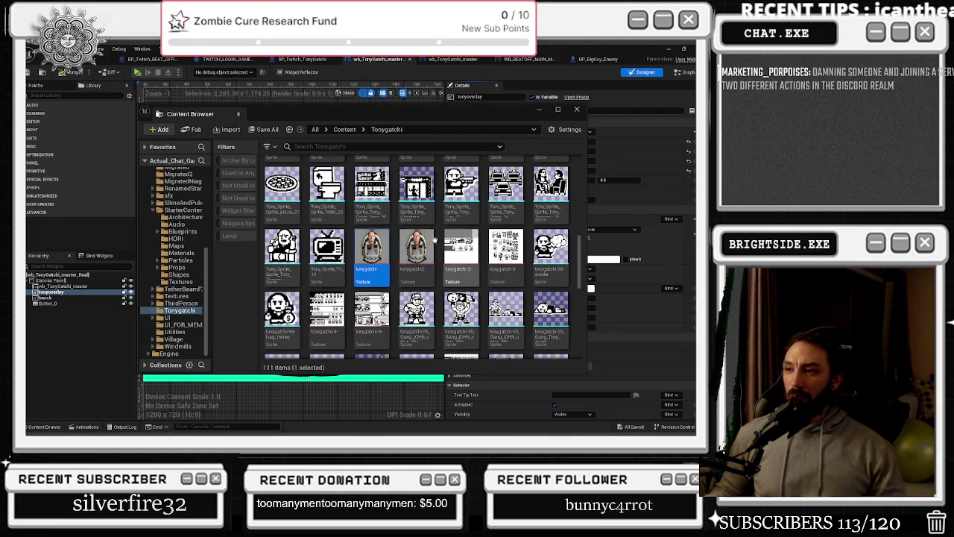
pyautogui.hotkey('alt', 'Tab')
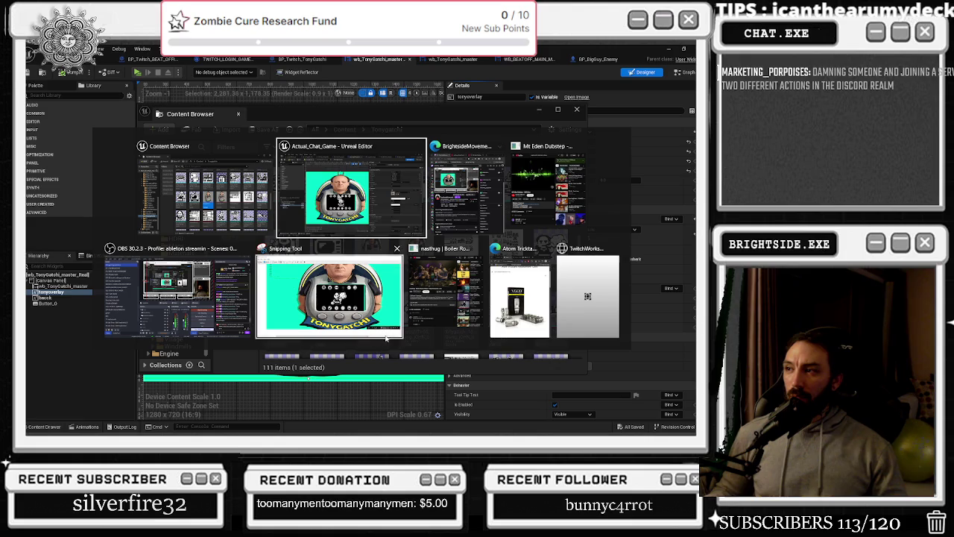
pyautogui.click(395, 203)
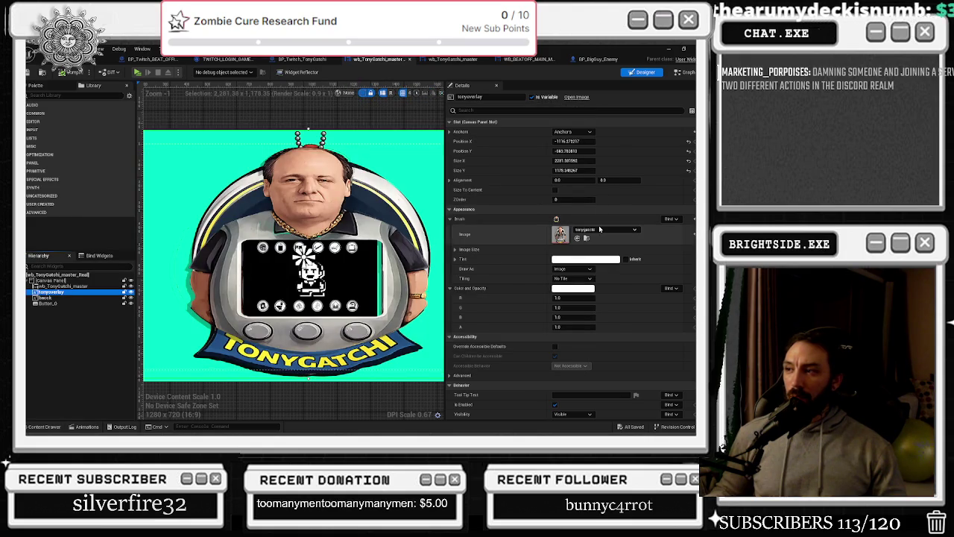
pyautogui.click(586, 238)
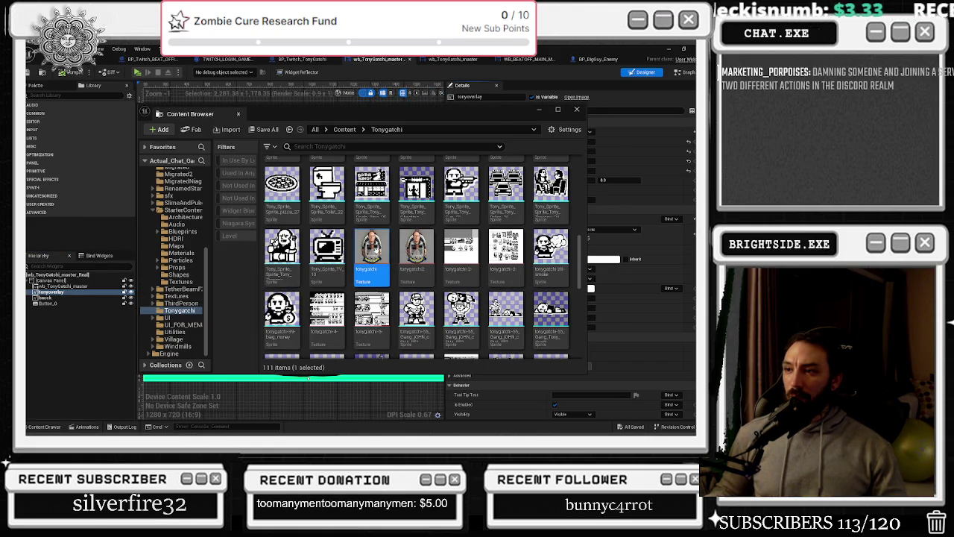
pyautogui.rightClick(373, 257)
# Show the tonygatchi texture in Explorer, select tonygatchi.png, sort by Date modified, then minimize Explorer.
pyautogui.click(447, 400)
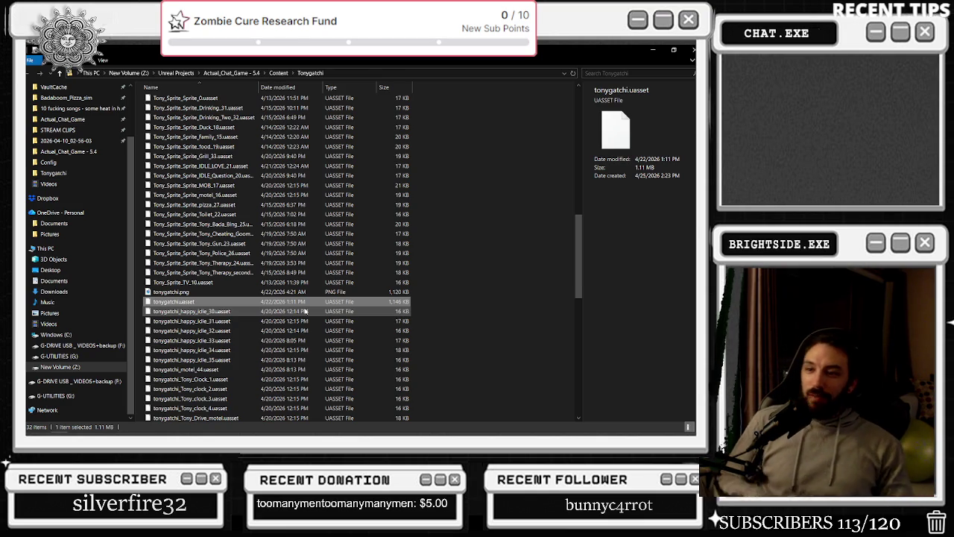
pyautogui.click(213, 294)
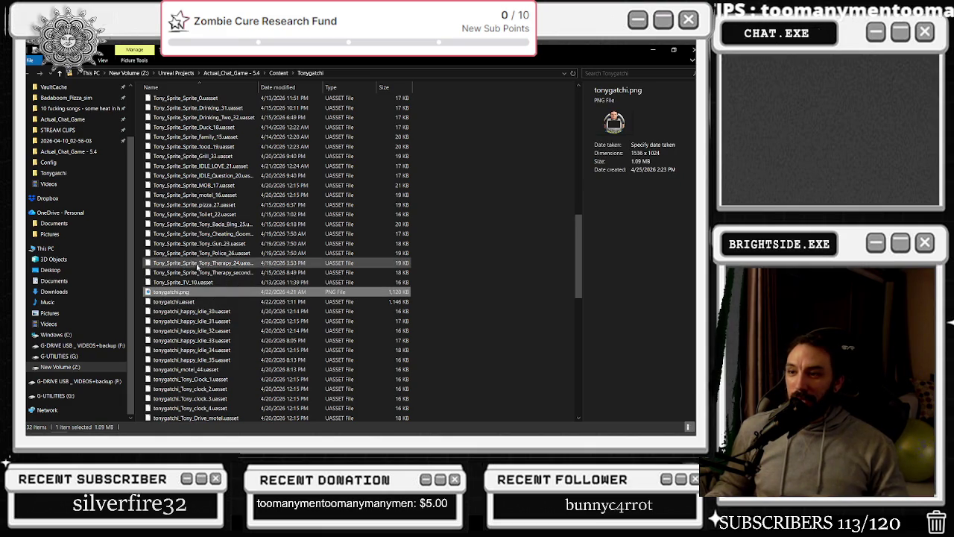
pyautogui.scroll(3, 208, 248)
pyautogui.scroll(3, 216, 239)
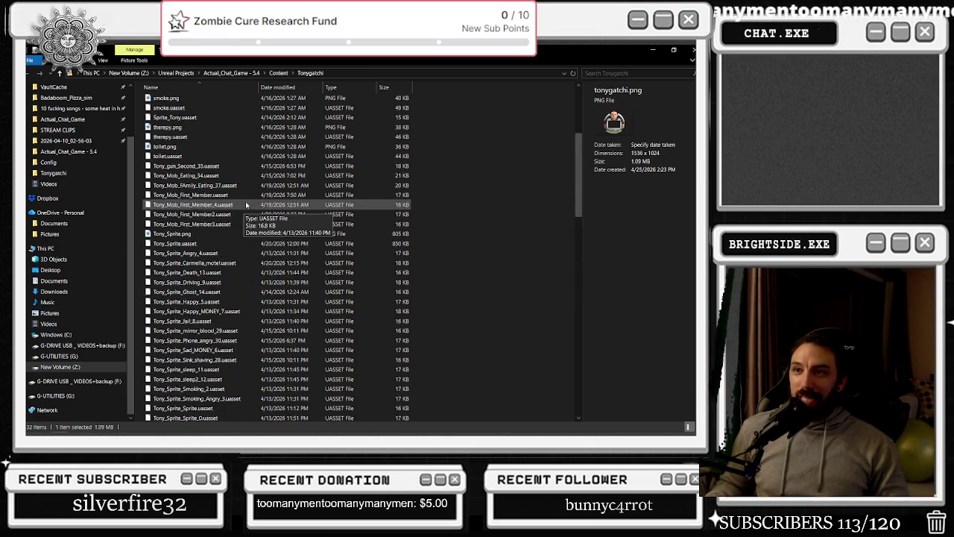
pyautogui.scroll(3, 223, 223)
pyautogui.scroll(2, 234, 208)
pyautogui.click(278, 88)
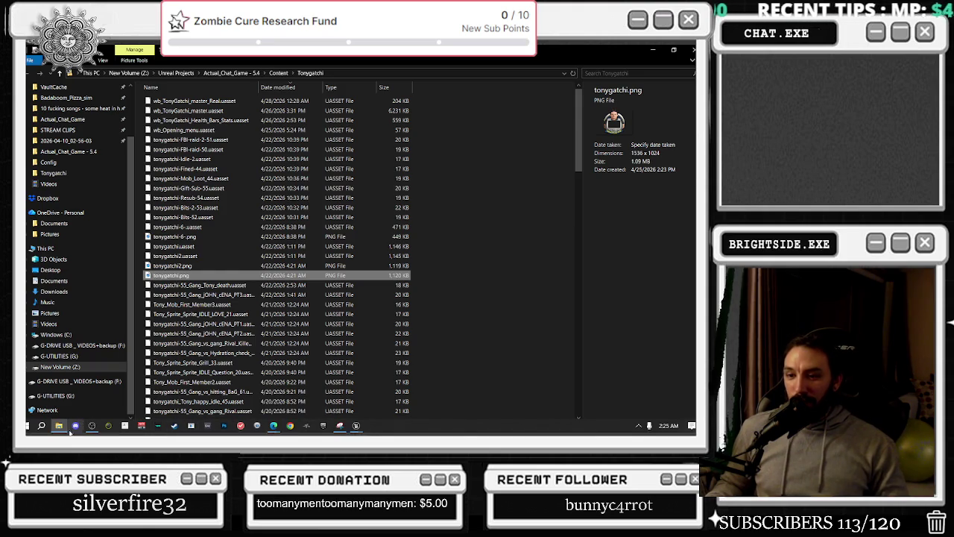
pyautogui.click(58, 427)
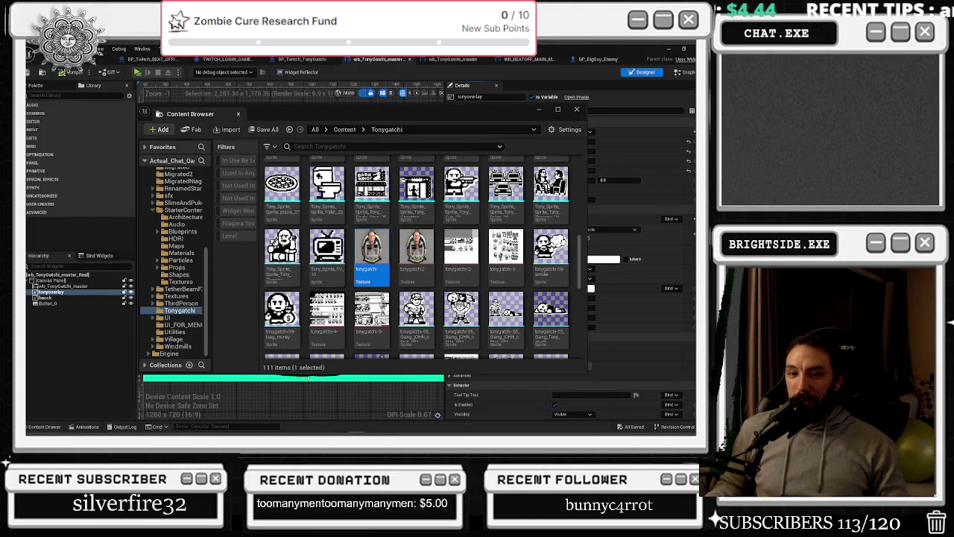
pyautogui.rightClick(58, 426)
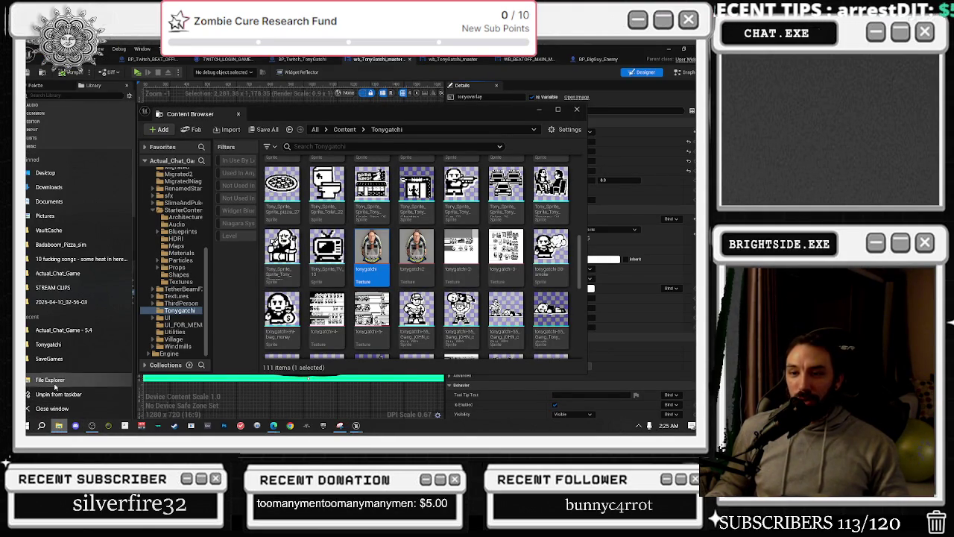
# Open a new File Explorer window, browse This PC and Quick access, then close it.
pyautogui.click(63, 381)
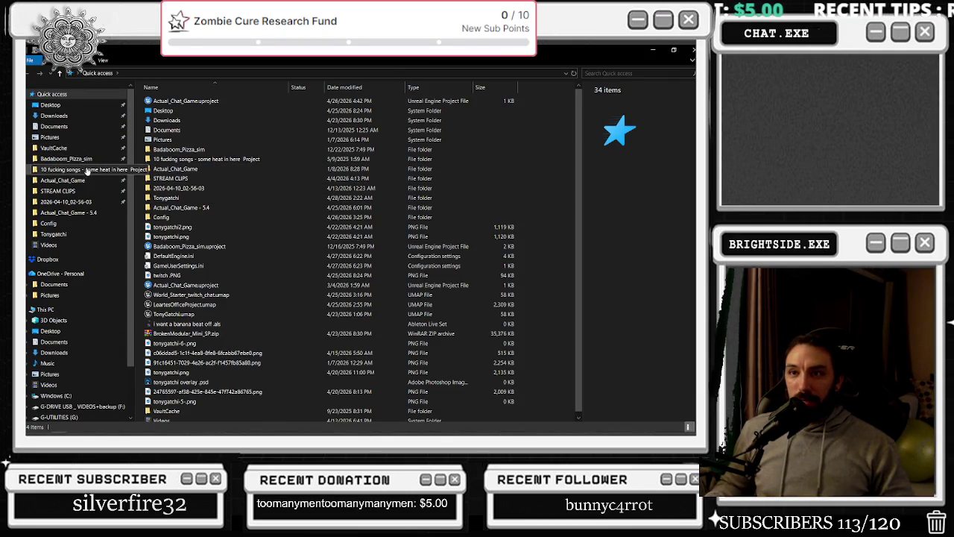
pyautogui.click(63, 307)
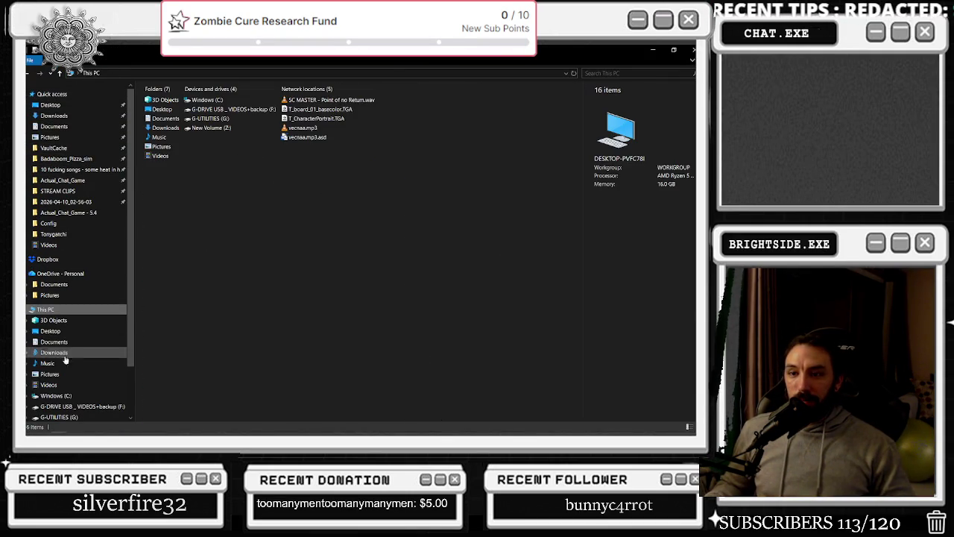
pyautogui.click(69, 92)
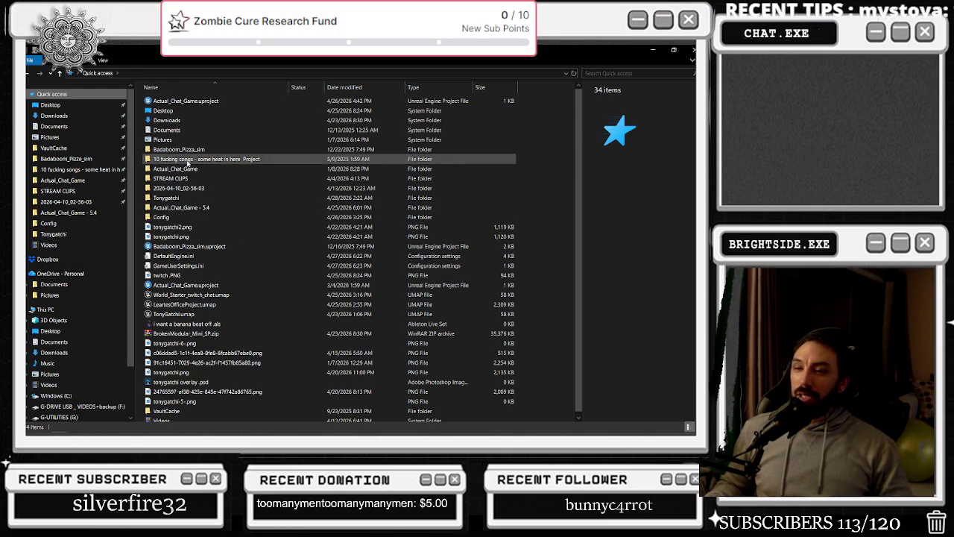
pyautogui.click(693, 50)
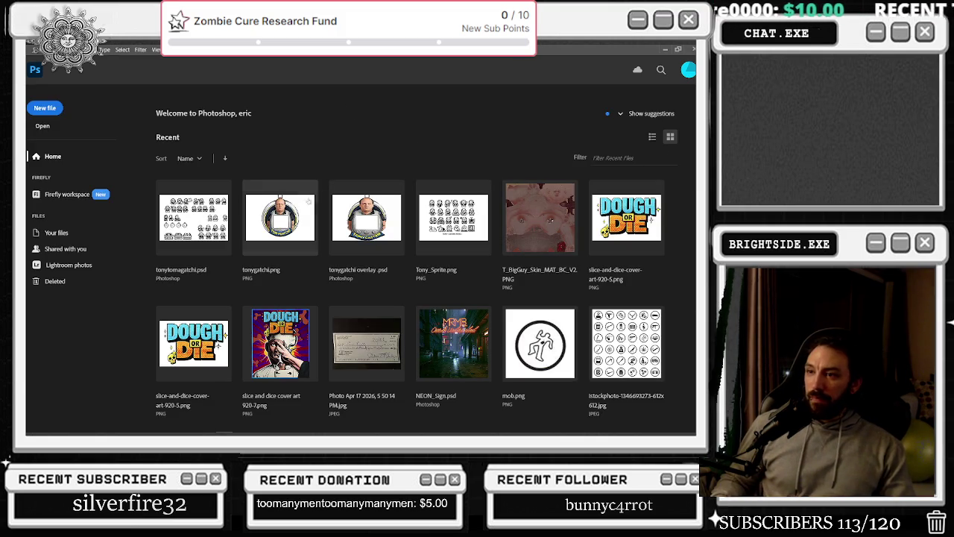
# Open tonygatchi overlay.psd from recent files after tonygatchi.png fails with a missing-file error.
pyautogui.click(287, 229)
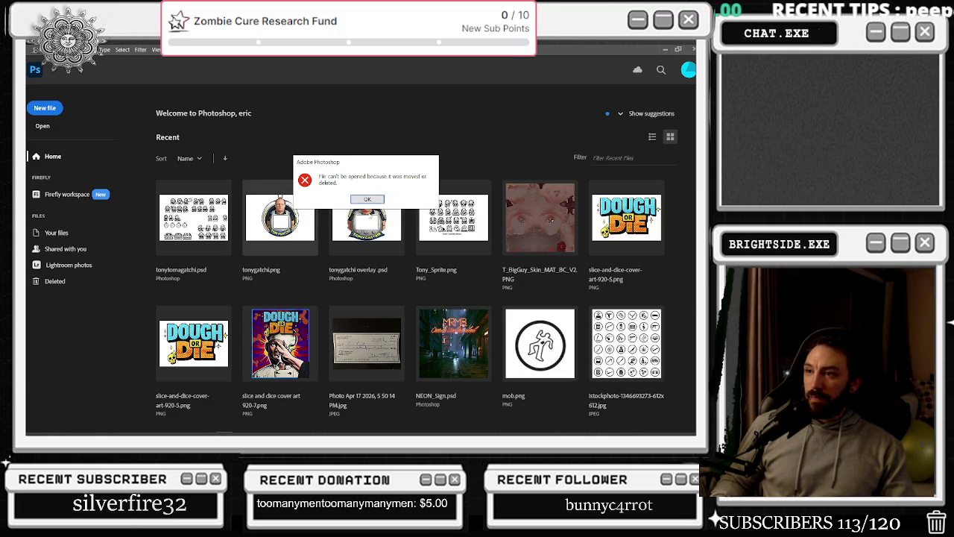
pyautogui.click(366, 201)
pyautogui.click(364, 222)
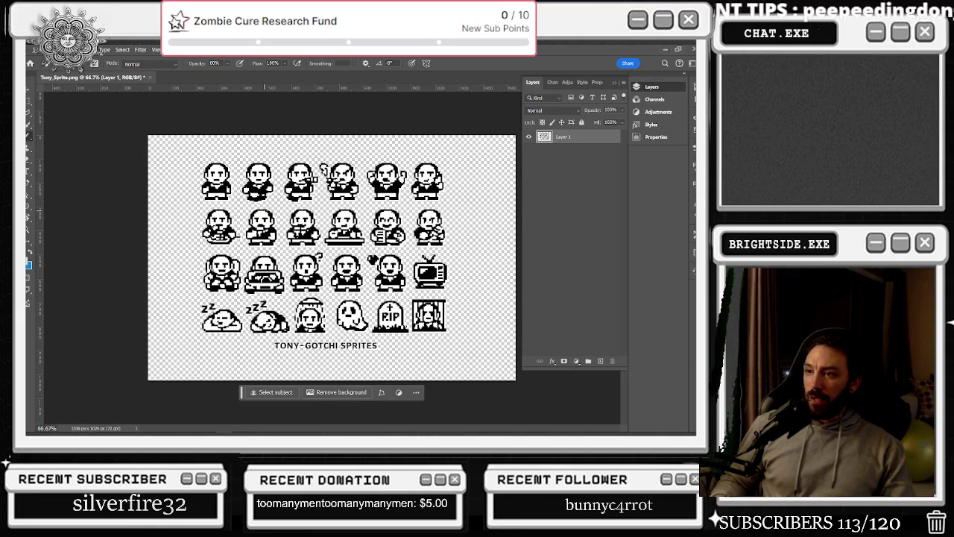
pyautogui.click(37, 49)
pyautogui.moveTo(60, 99)
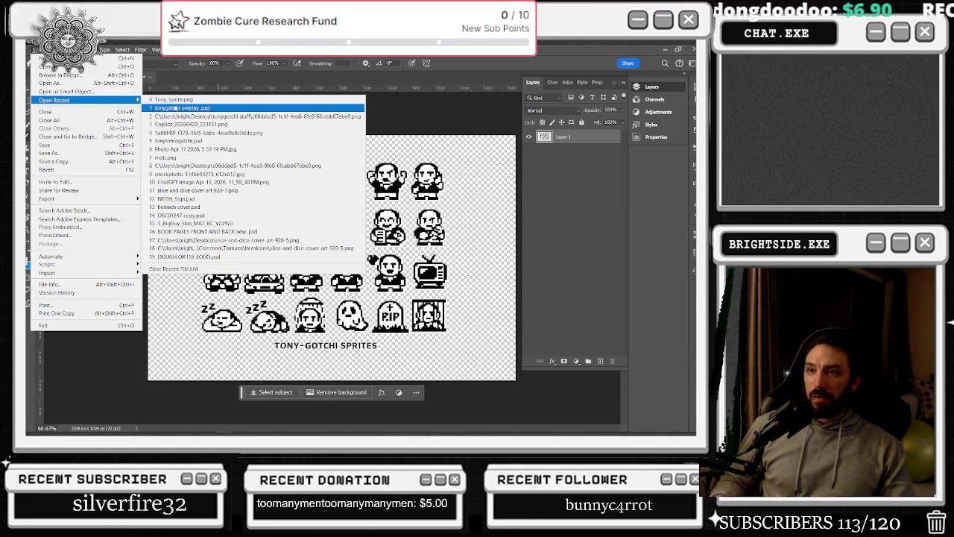
pyautogui.click(175, 108)
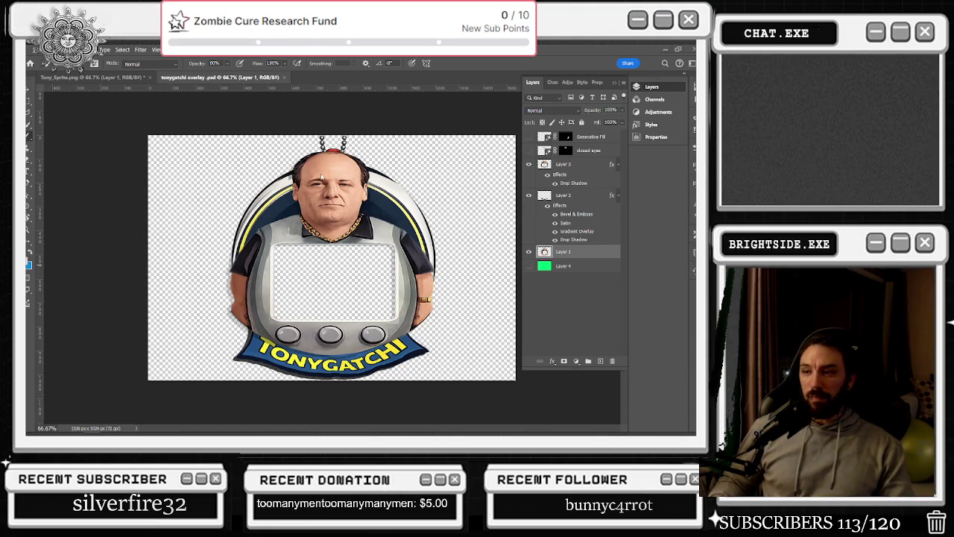
# Export the overlay via Save for Web as transparent PNG-24 over tonygatchi.png, then show green Layer 4.
pyautogui.click(39, 49)
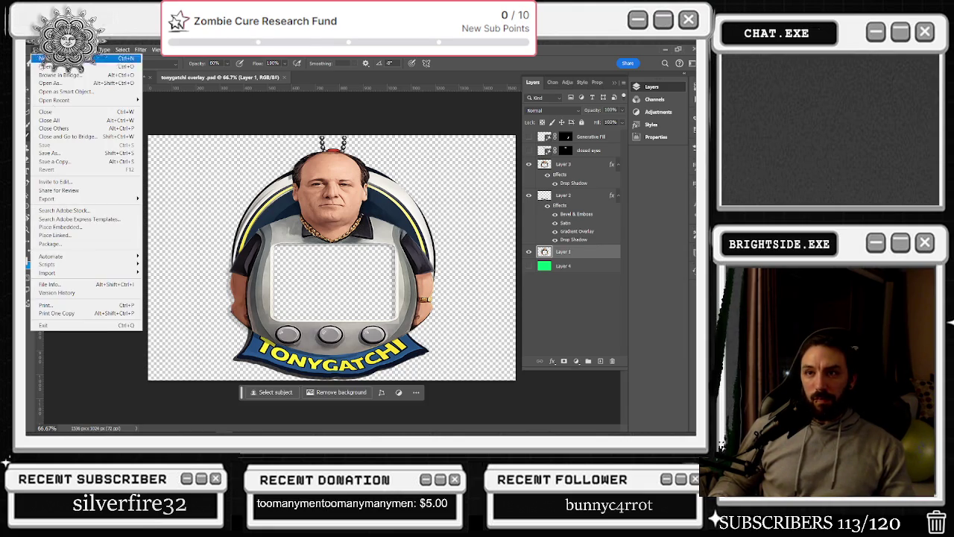
pyautogui.moveTo(72, 199)
pyautogui.click(213, 231)
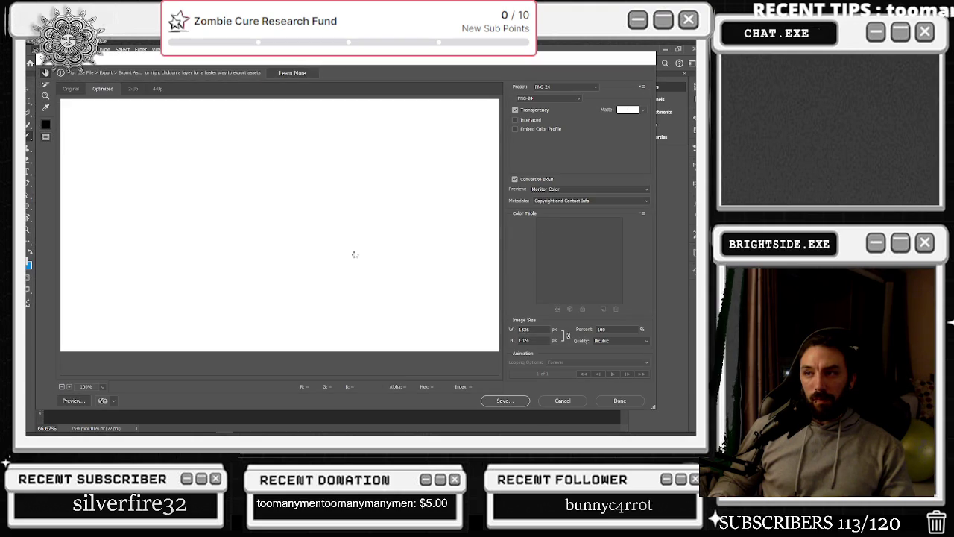
pyautogui.click(507, 400)
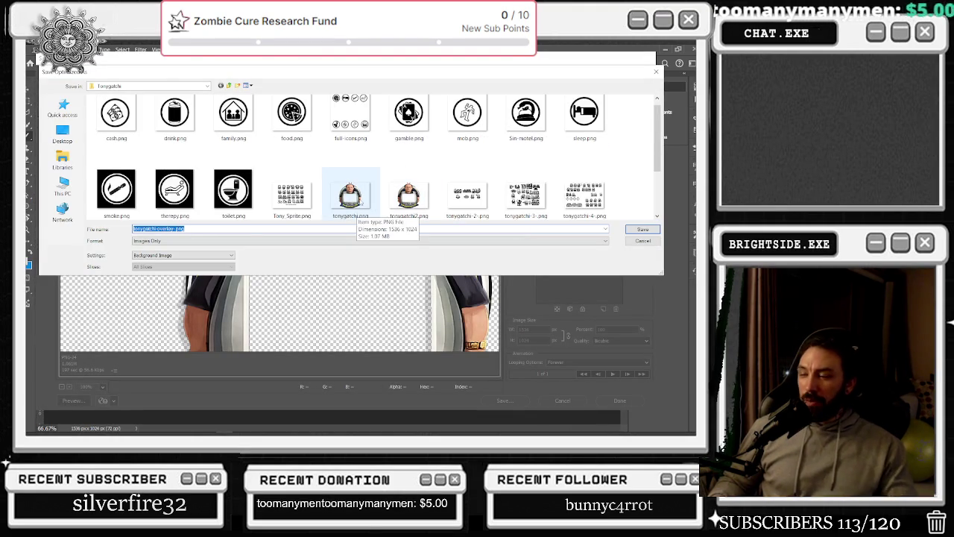
pyautogui.click(355, 201)
pyautogui.press('Escape')
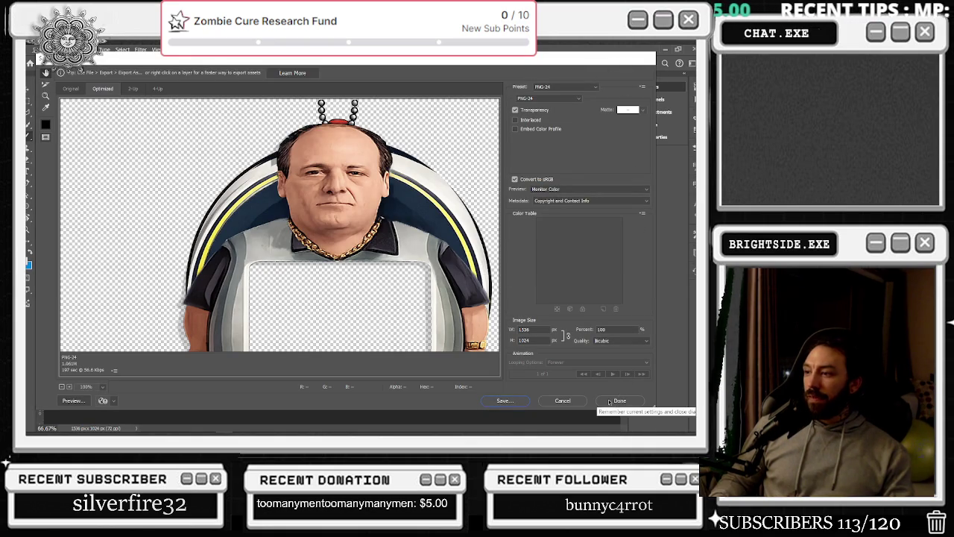
pyautogui.click(563, 398)
pyautogui.click(528, 266)
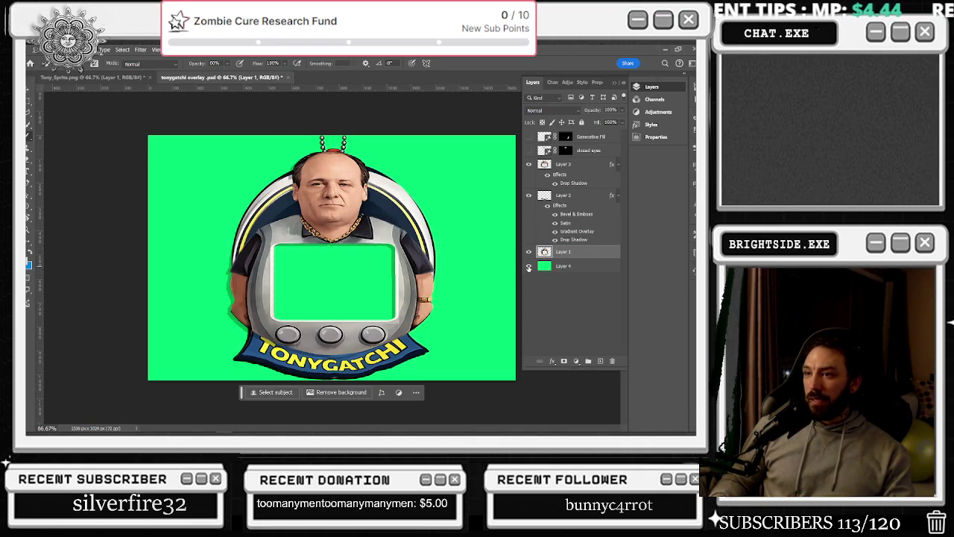
# Reload the tonygatchi texture from its source file through the Content Browser's asset actions.
pyautogui.hotkey('alt', 'Tab')
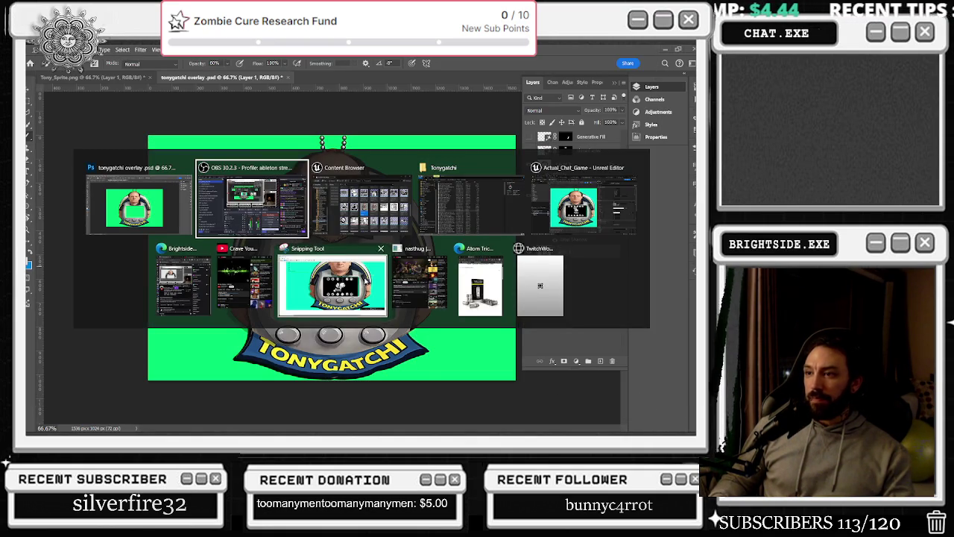
pyautogui.click(547, 219)
pyautogui.scroll(4, 313, 233)
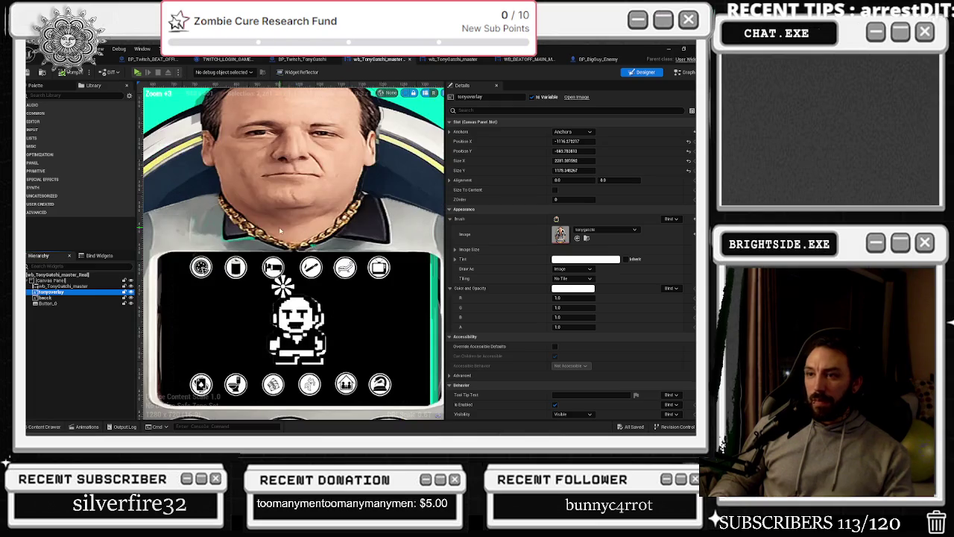
pyautogui.click(586, 239)
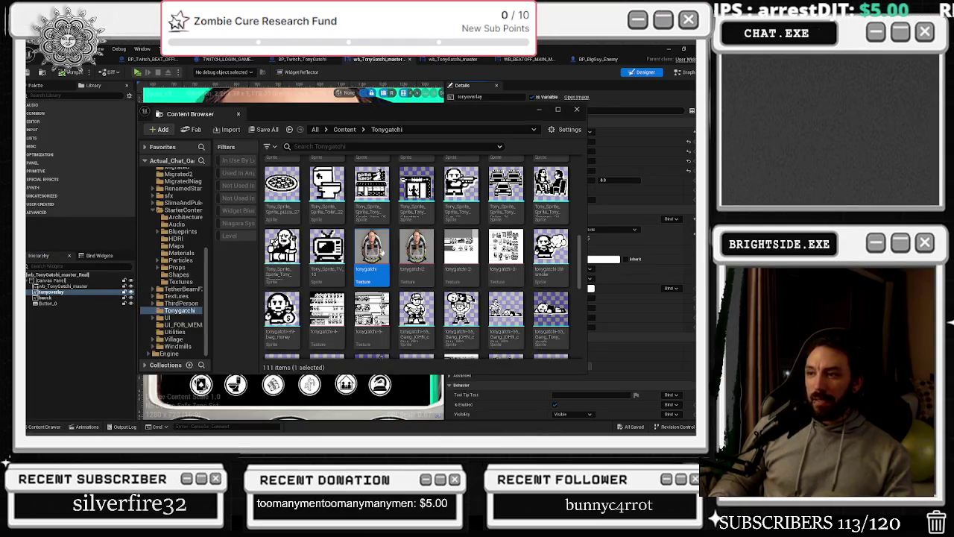
pyautogui.rightClick(366, 270)
pyautogui.moveTo(411, 361)
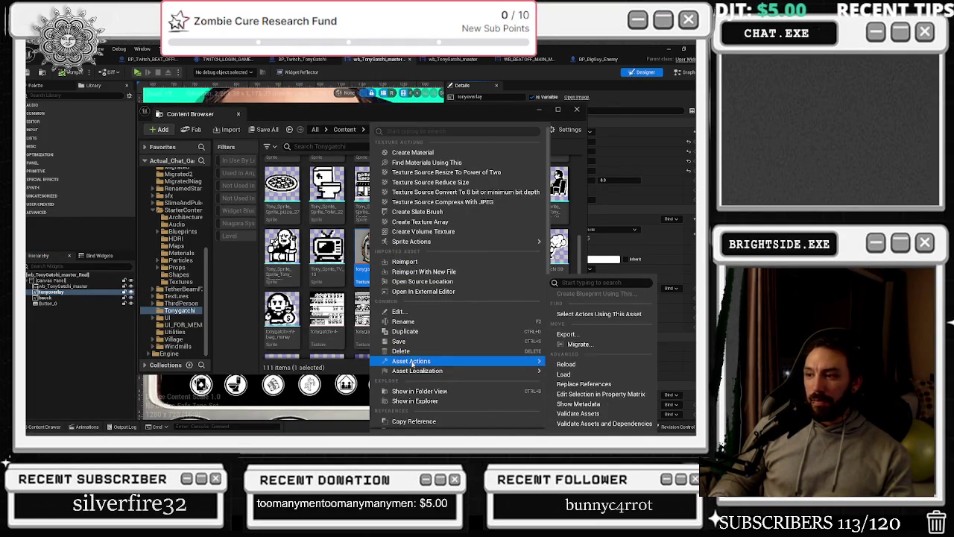
pyautogui.click(565, 368)
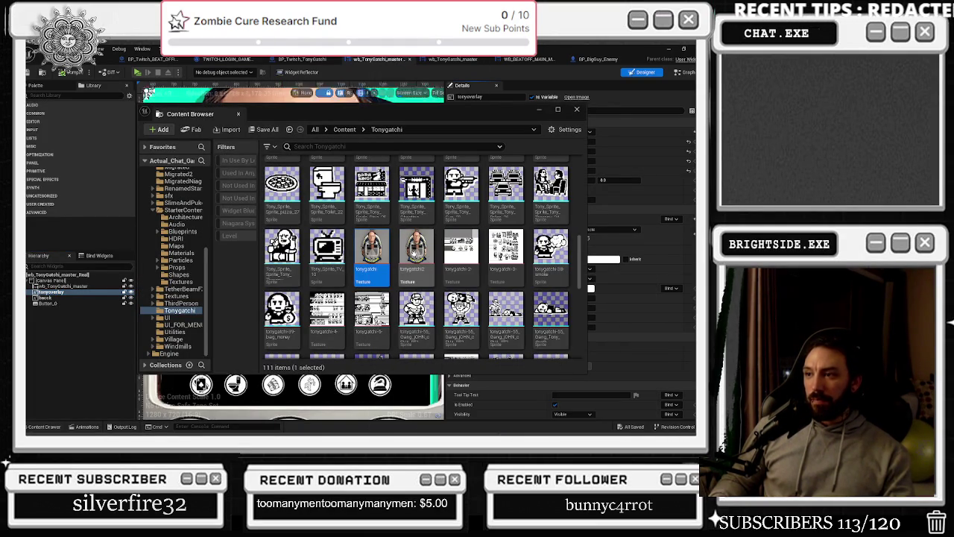
pyautogui.rightClick(416, 252)
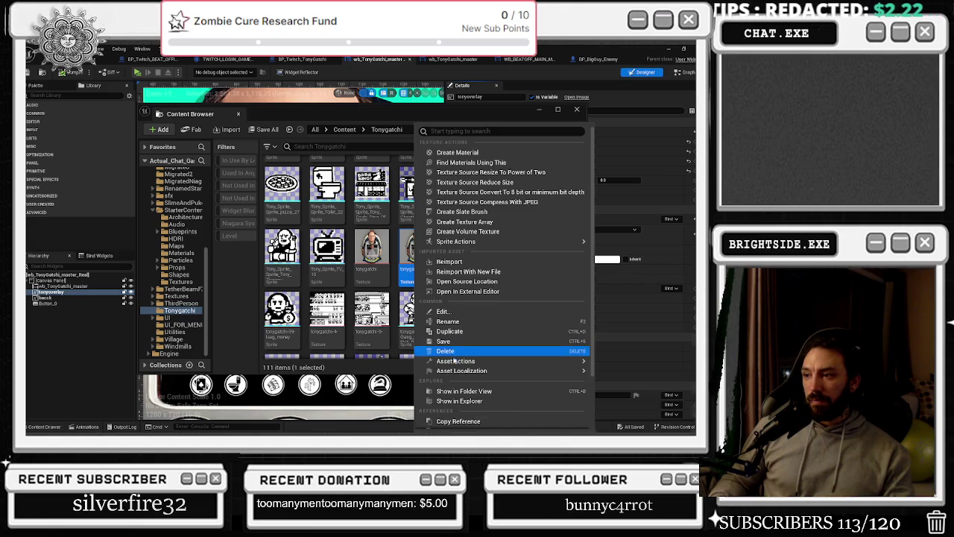
pyautogui.moveTo(455, 361)
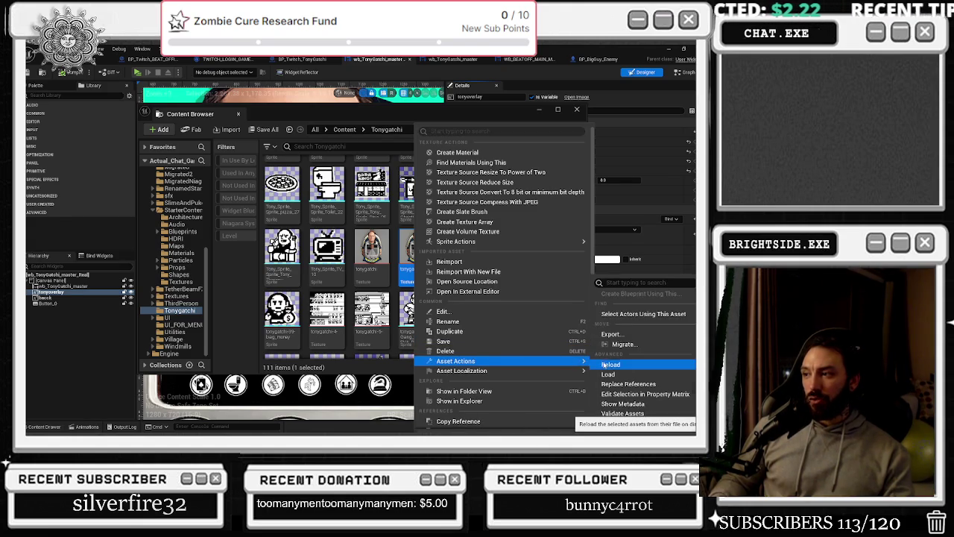
pyautogui.click(647, 423)
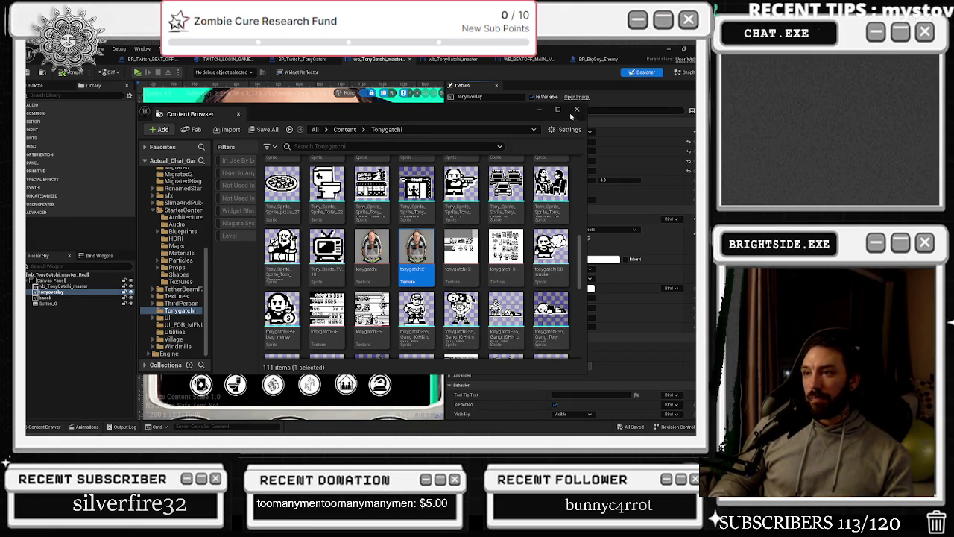
# Close the Content Browser and zoom the designer to inspect the updated overlay.
pyautogui.click(576, 110)
pyautogui.scroll(-5, 376, 220)
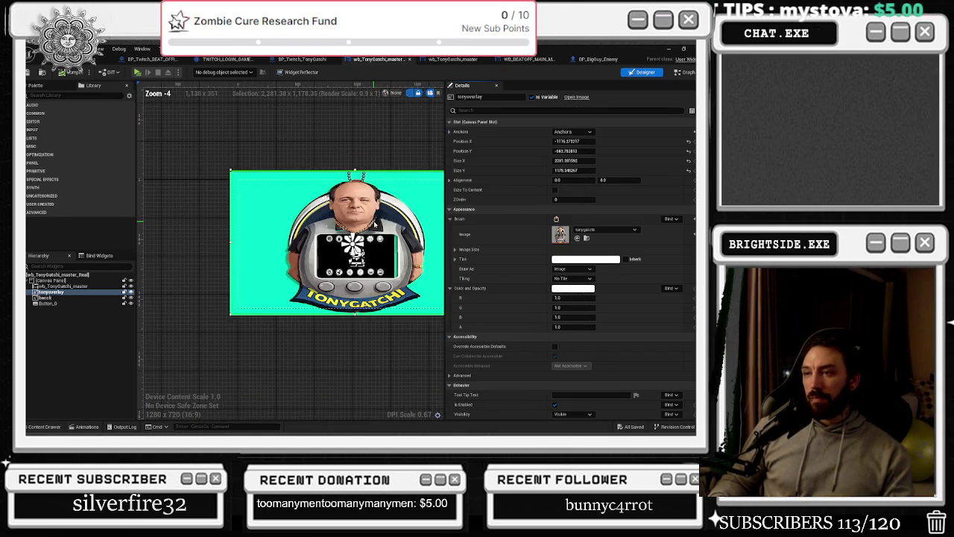
pyautogui.scroll(3, 374, 238)
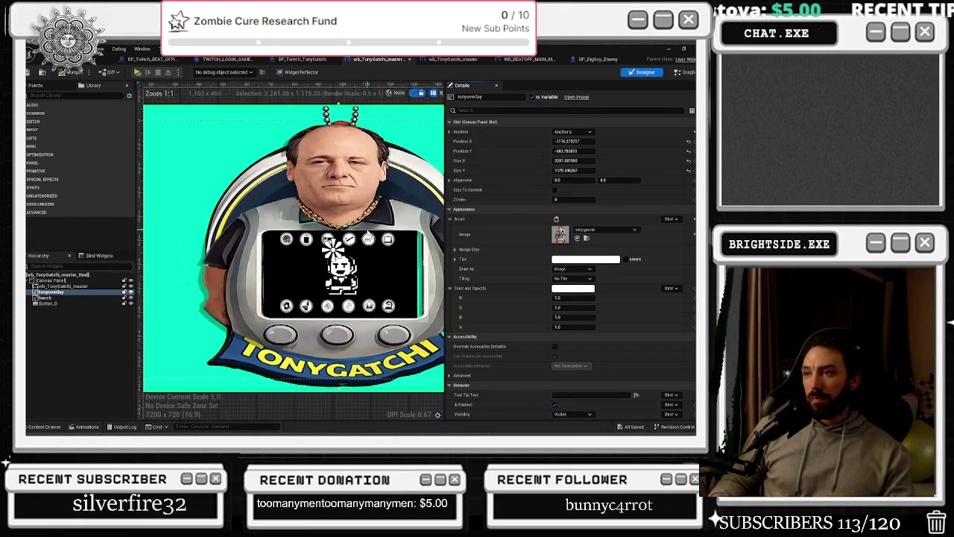
pyautogui.scroll(3, 373, 237)
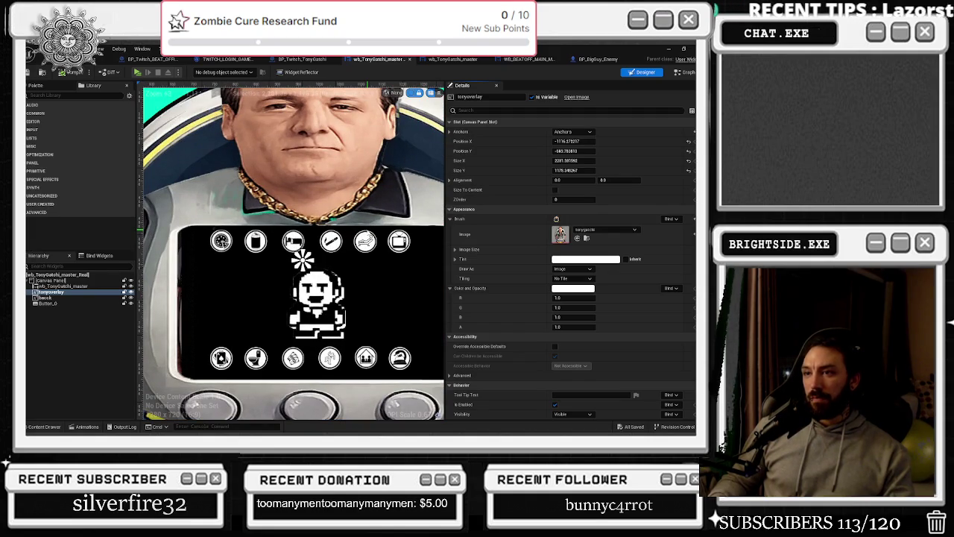
pyautogui.scroll(-2, 515, 231)
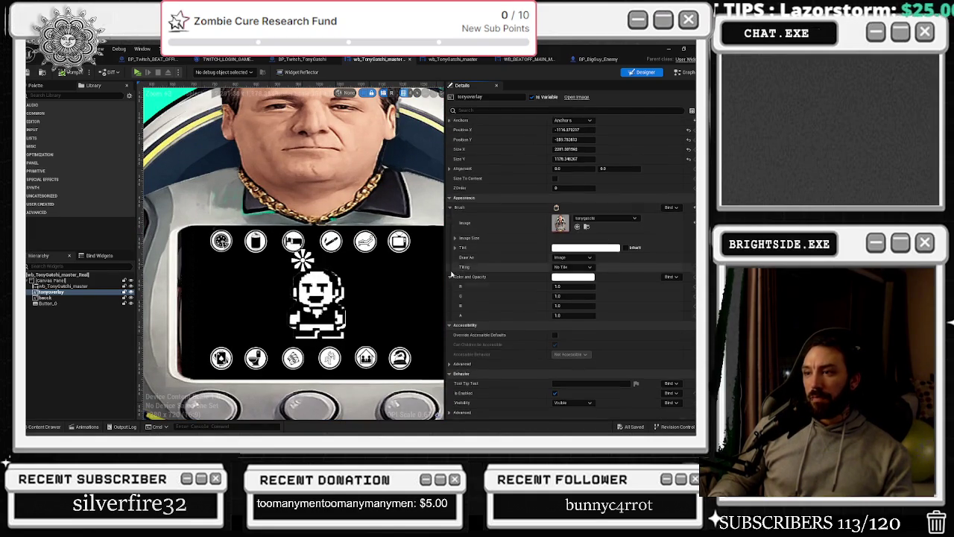
pyautogui.scroll(-2, 377, 289)
pyautogui.scroll(-2, 365, 283)
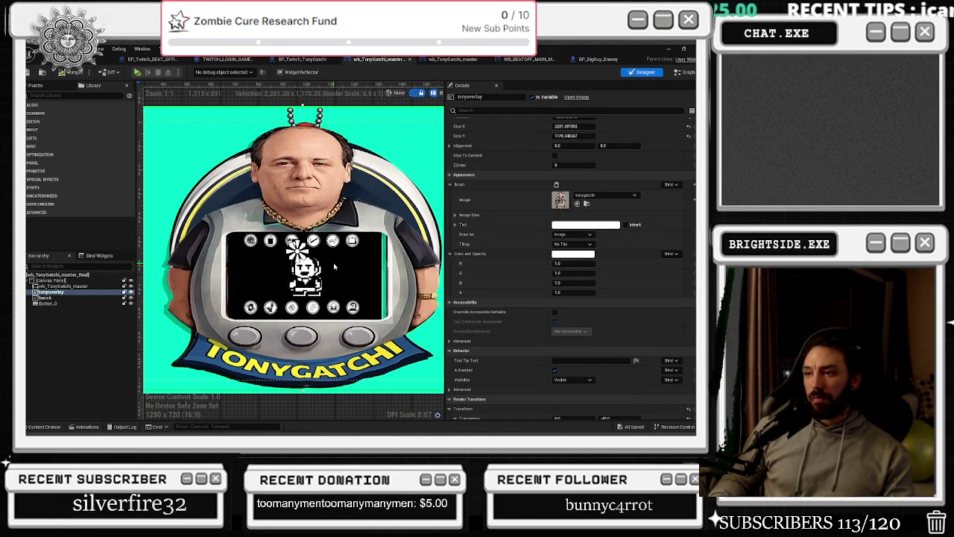
pyautogui.hotkey('alt', 'Tab')
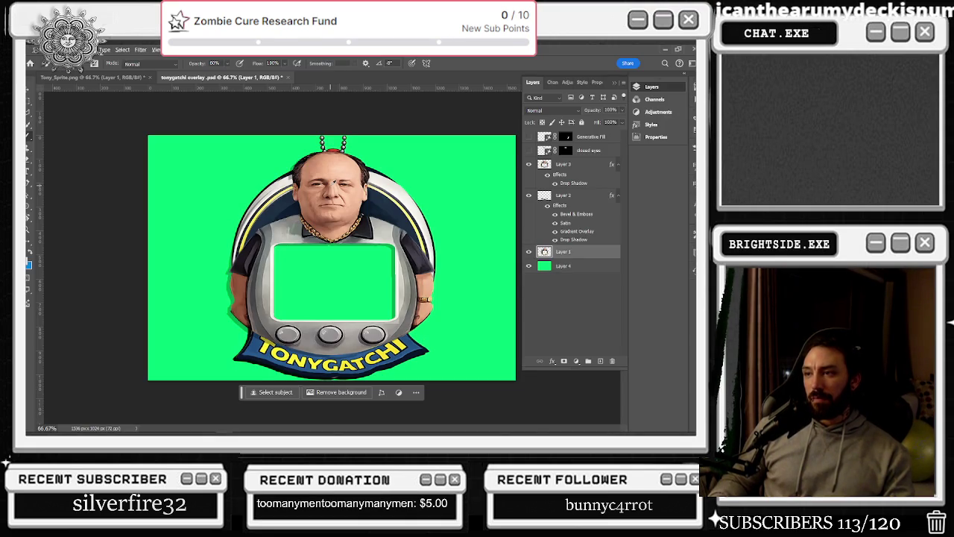
# Toggle Layers 1 and 3 repeatedly to compare the overlay's green edges, then fit the image.
pyautogui.hotkey('alt', 'Tab')
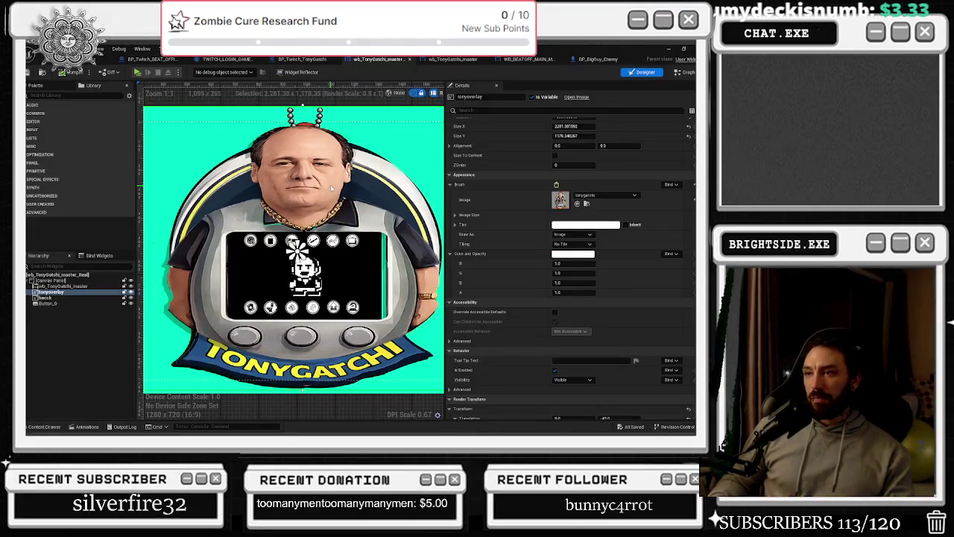
pyautogui.hotkey('alt', 'Tab')
pyautogui.scroll(5, 331, 189)
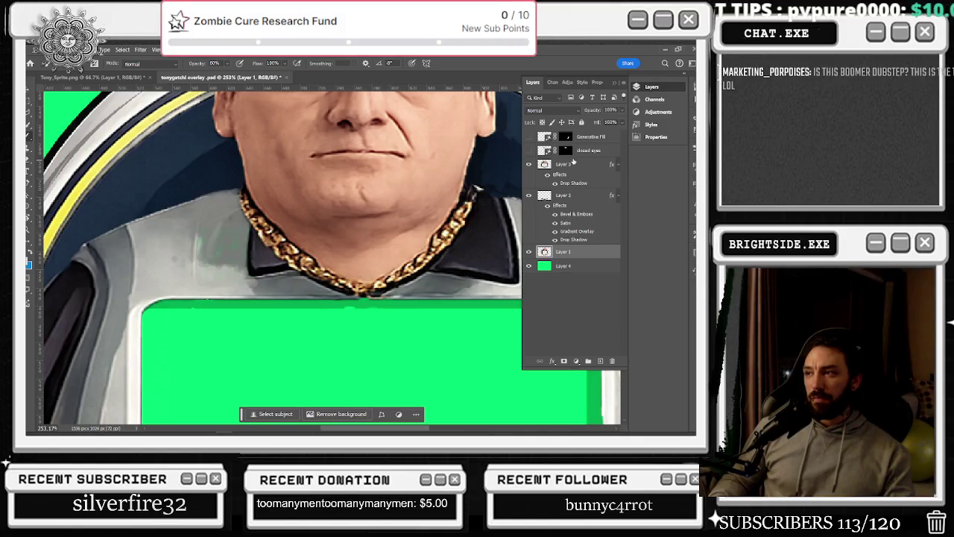
pyautogui.click(529, 252)
pyautogui.click(529, 252)
pyautogui.click(529, 252)
pyautogui.click(529, 252)
pyautogui.click(529, 252)
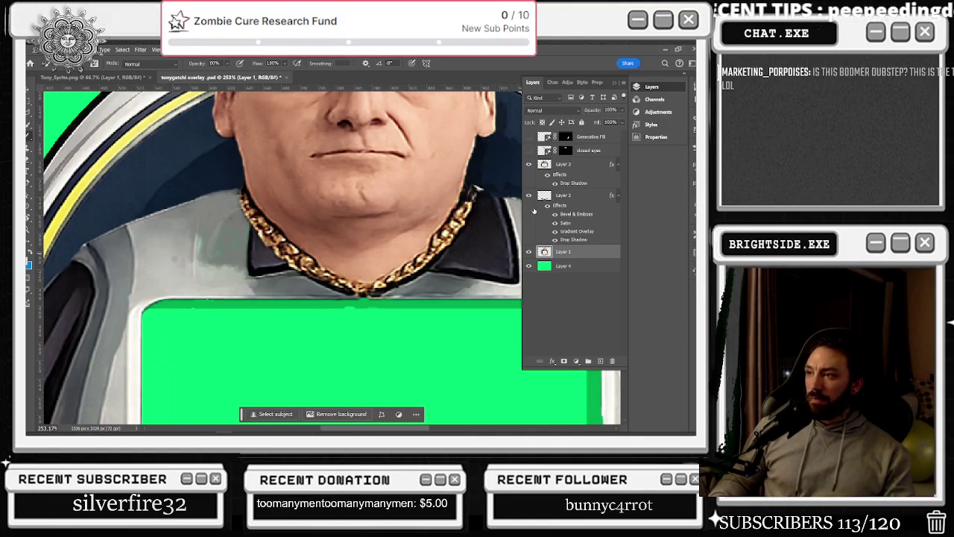
pyautogui.click(530, 164)
pyautogui.click(530, 164)
pyautogui.click(530, 164)
pyautogui.click(530, 165)
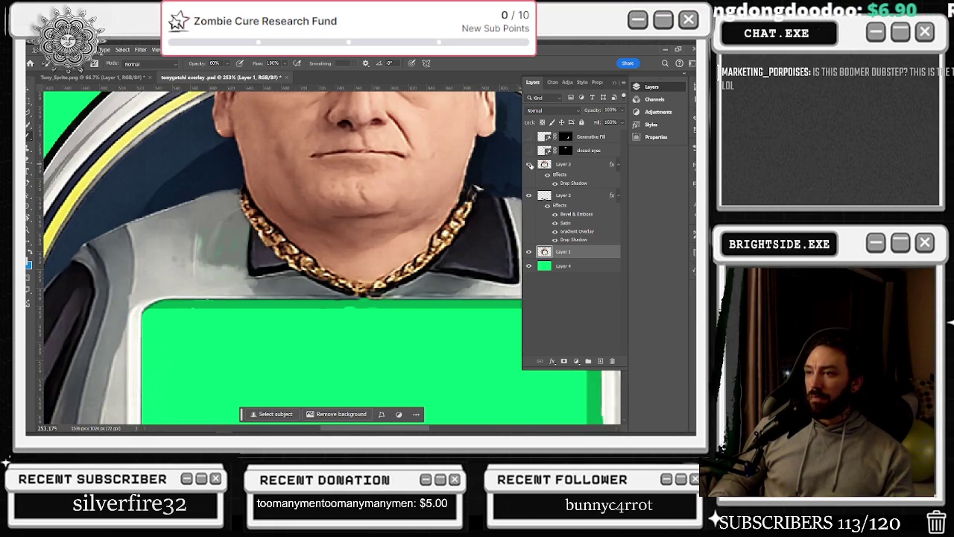
pyautogui.hotkey('ctrl', '0')
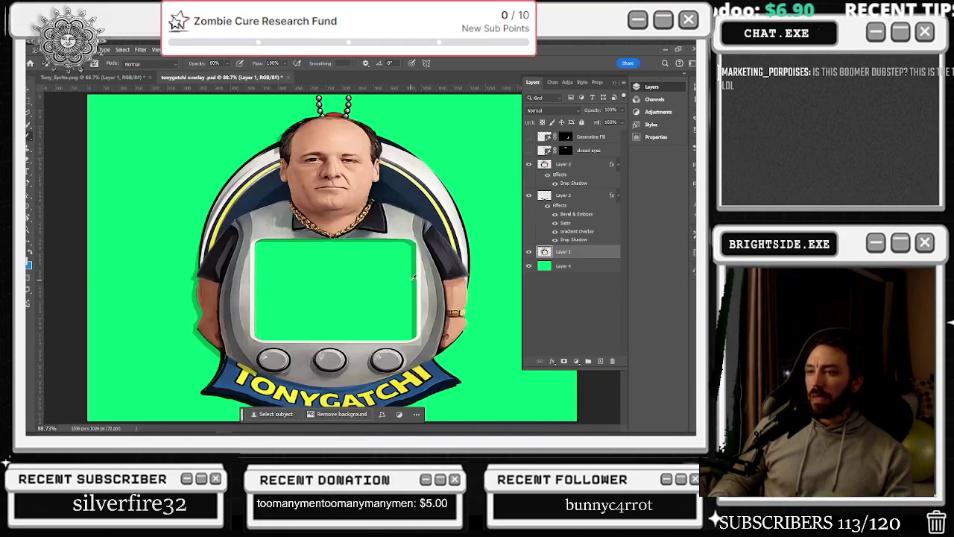
# Hide green Layer 4 and re-export via Save for Web as PNG-24, replacing tonygatchi.png.
pyautogui.click(529, 266)
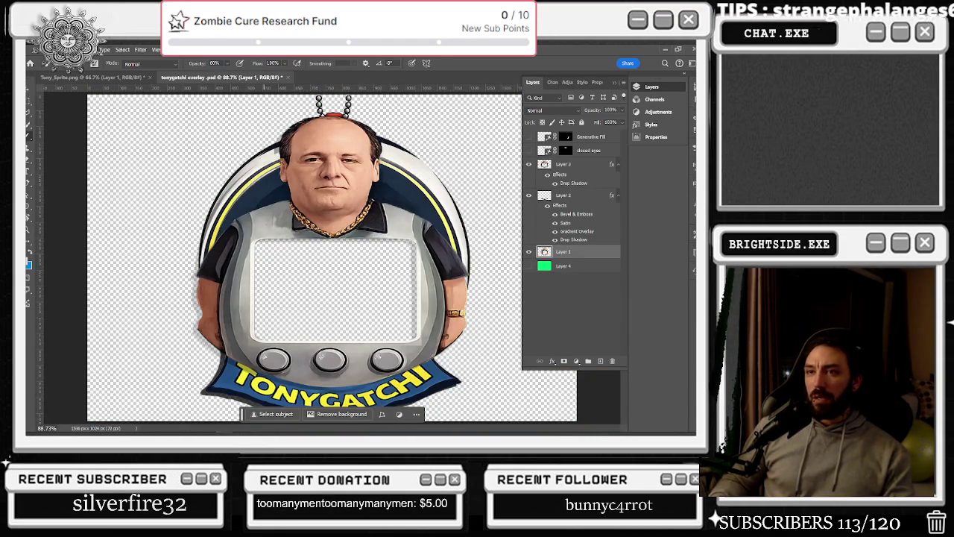
pyautogui.click(35, 49)
pyautogui.moveTo(47, 199)
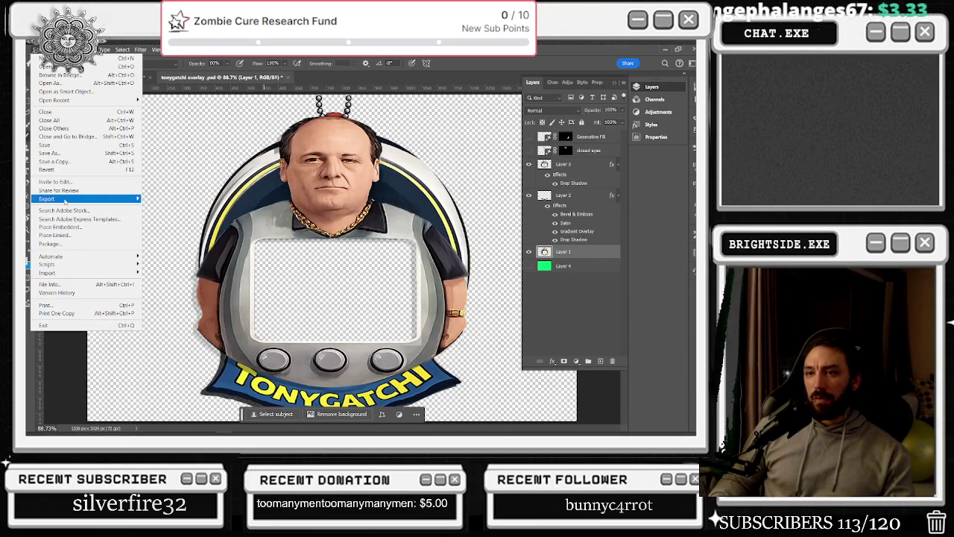
pyautogui.click(196, 233)
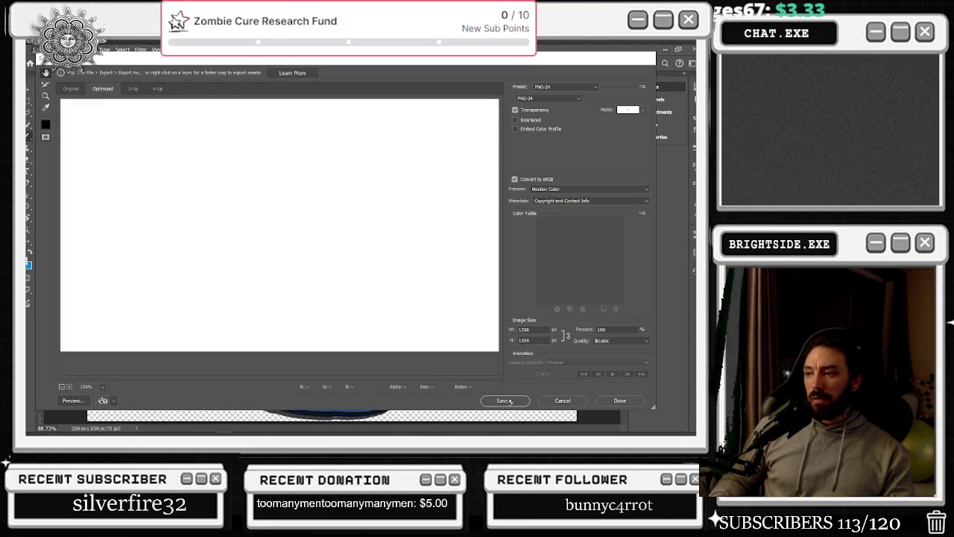
pyautogui.click(505, 401)
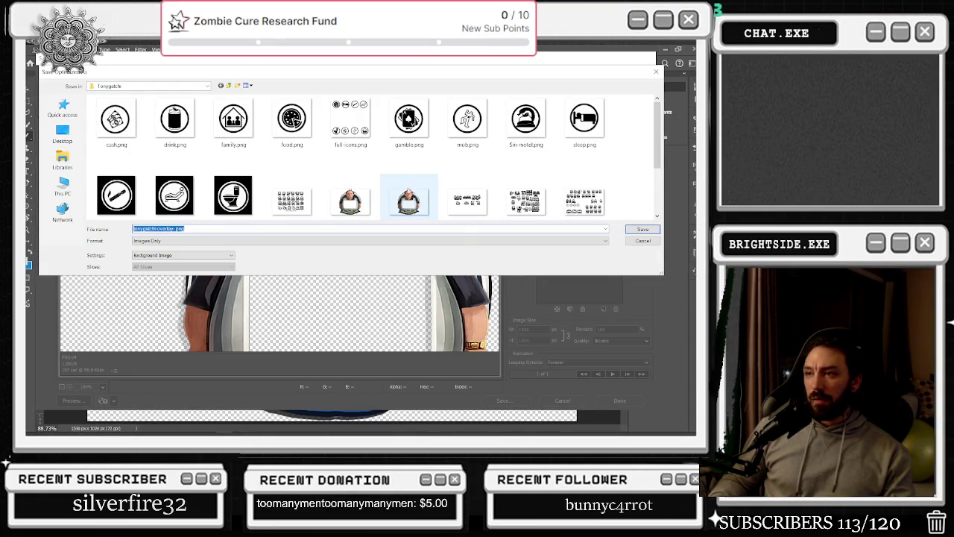
pyautogui.doubleClick(351, 199)
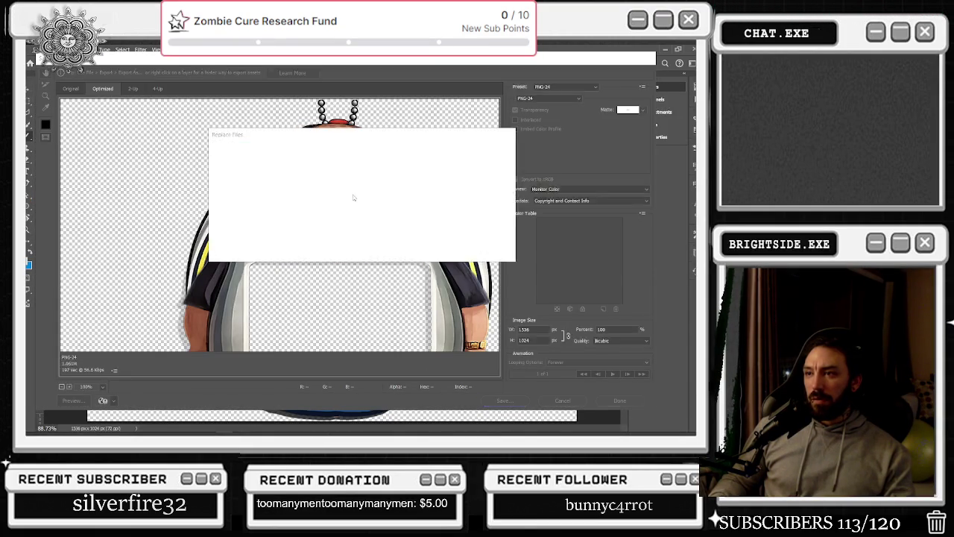
pyautogui.click(409, 248)
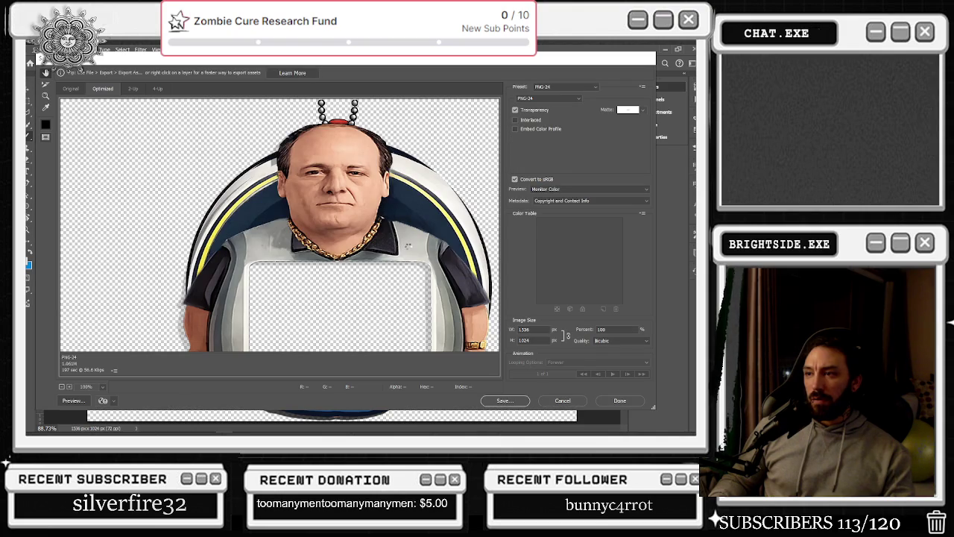
pyautogui.hotkey('alt', 'Tab')
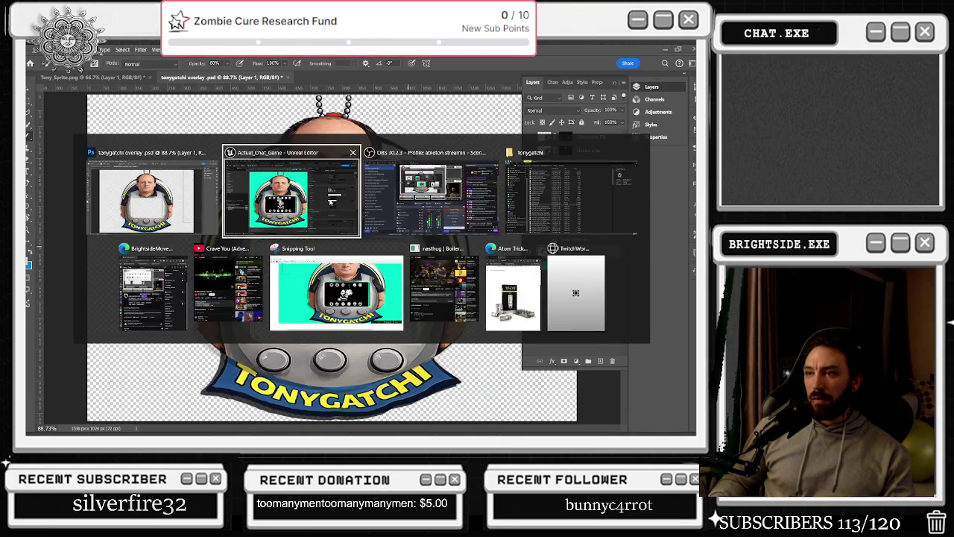
# Check the Tonygatchi widget in Unreal's Content Drawer, then return to Photoshop's File > Export menu.
pyautogui.click(332, 201)
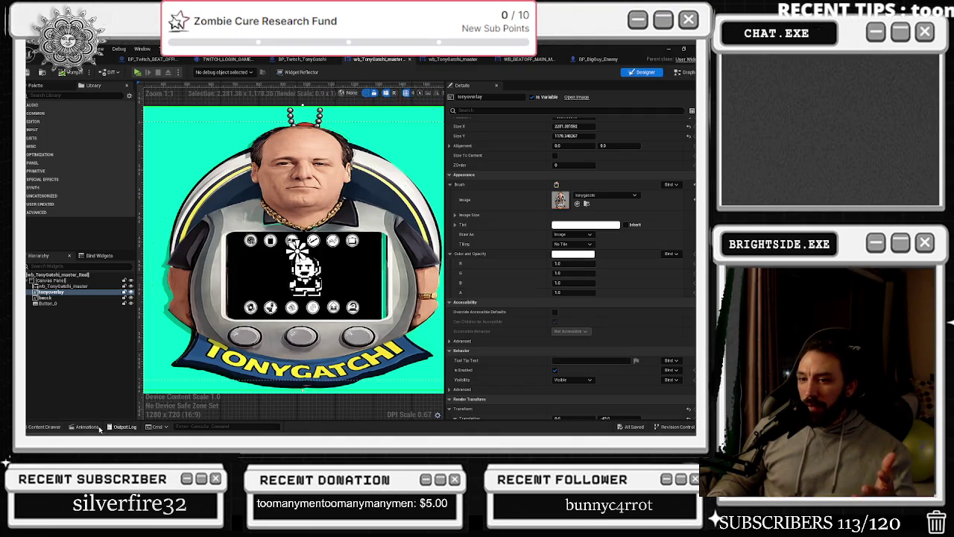
pyautogui.click(42, 427)
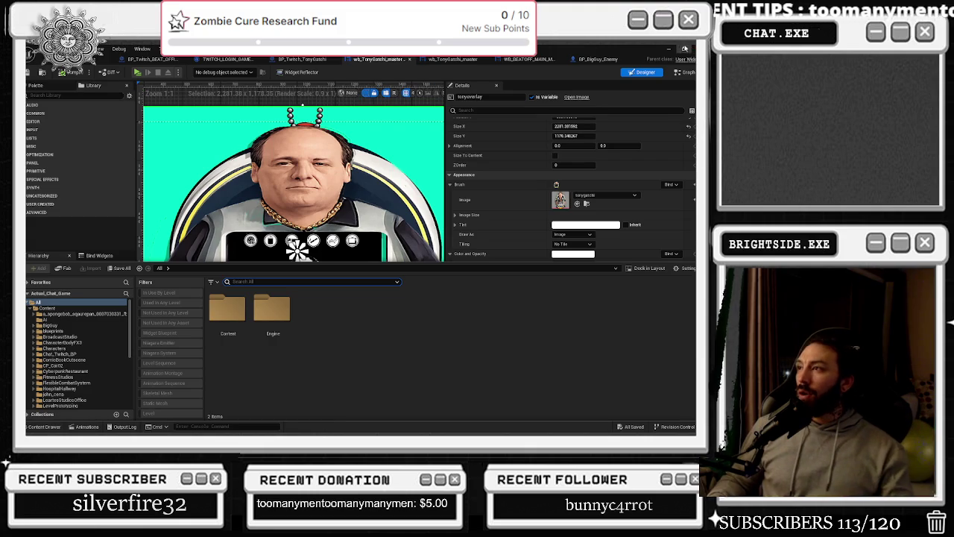
pyautogui.hotkey('alt', 'Tab')
pyautogui.hotkey('alt', 'Tab')
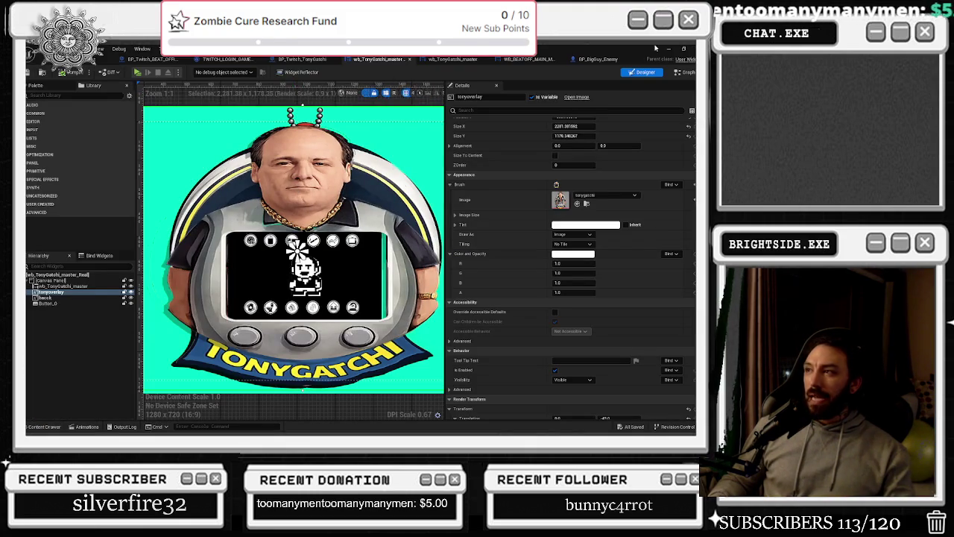
pyautogui.hotkey('alt', 'Tab')
pyautogui.click(38, 49)
pyautogui.moveTo(47, 199)
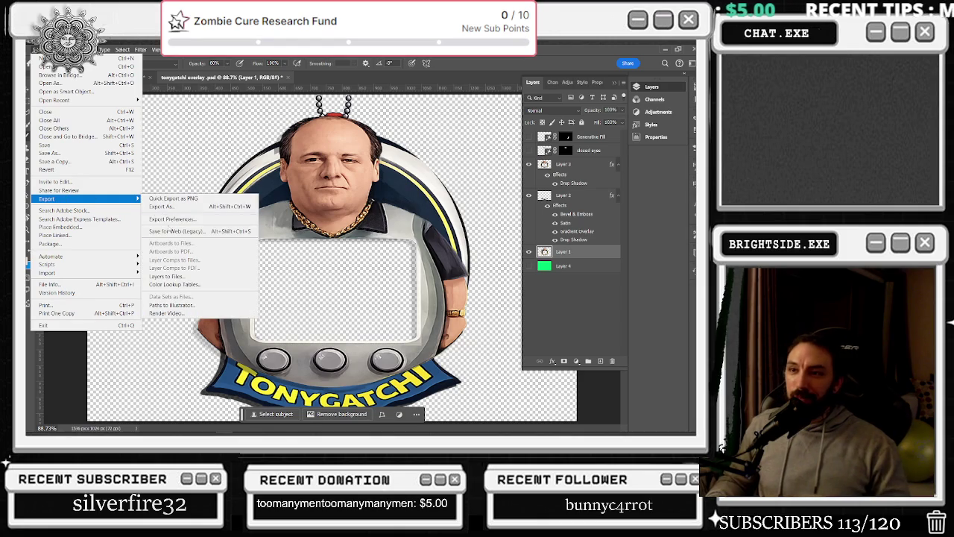
# Start a Save for Web (Legacy) export and browse to the Actual_Chat_Game-5.4 Content folder on Z:.
pyautogui.click(177, 231)
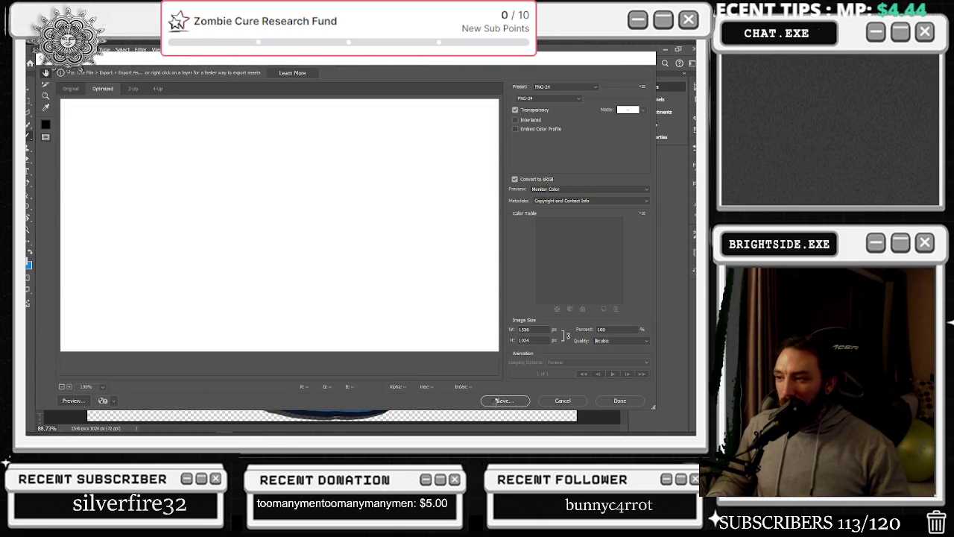
pyautogui.click(494, 401)
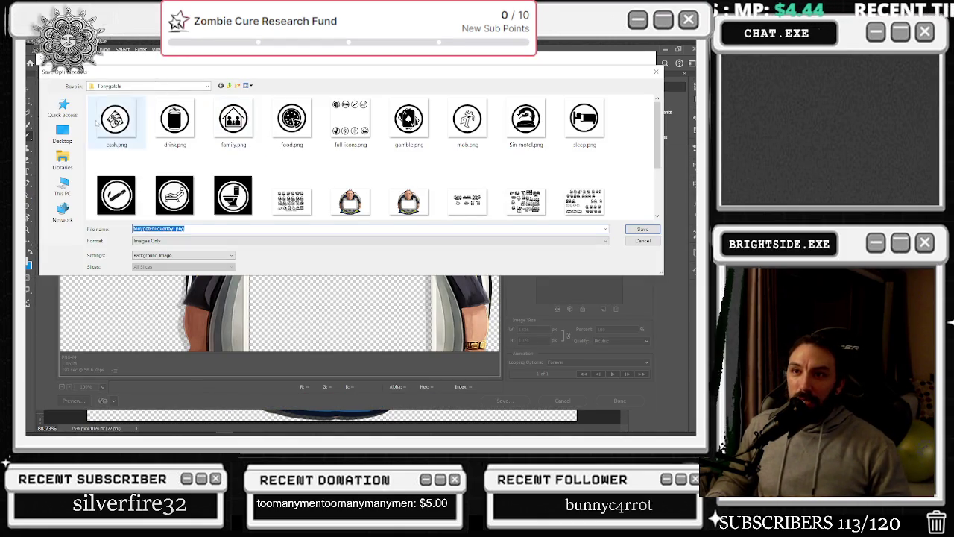
pyautogui.click(62, 136)
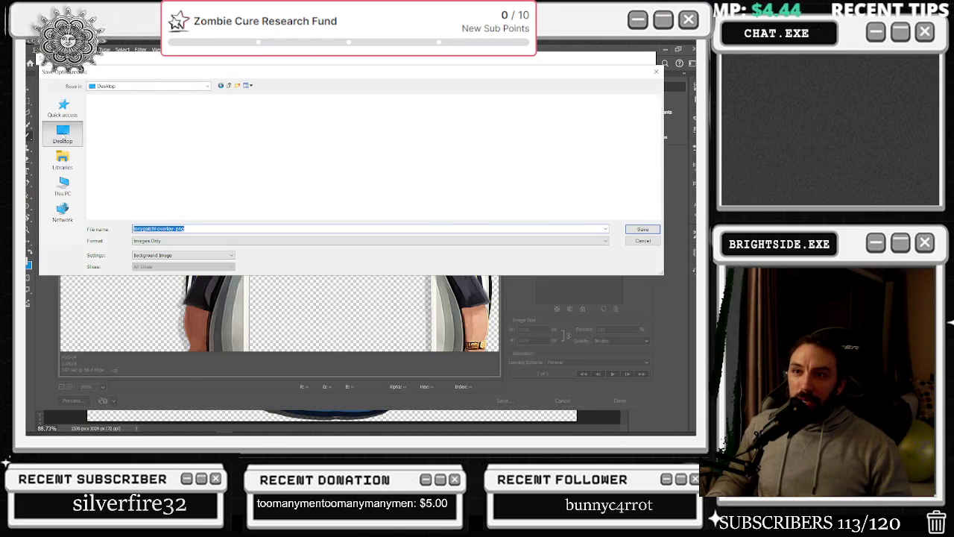
pyautogui.click(63, 185)
pyautogui.doubleClick(440, 178)
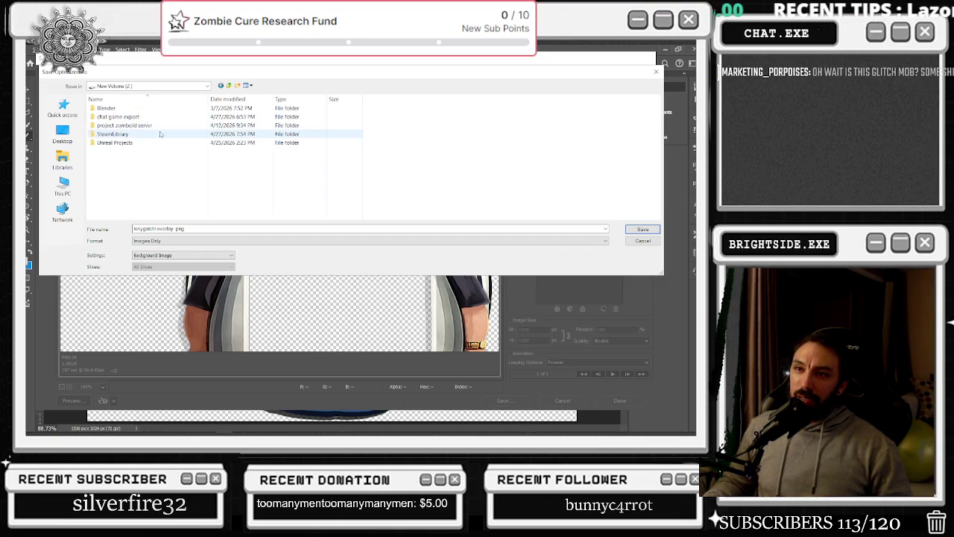
pyautogui.doubleClick(127, 142)
pyautogui.doubleClick(123, 116)
pyautogui.doubleClick(112, 133)
# Overwrite tonygatchi.png in the Tonygatchi folder with the open-eyed overlay PNG.
pyautogui.scroll(-3, 157, 138)
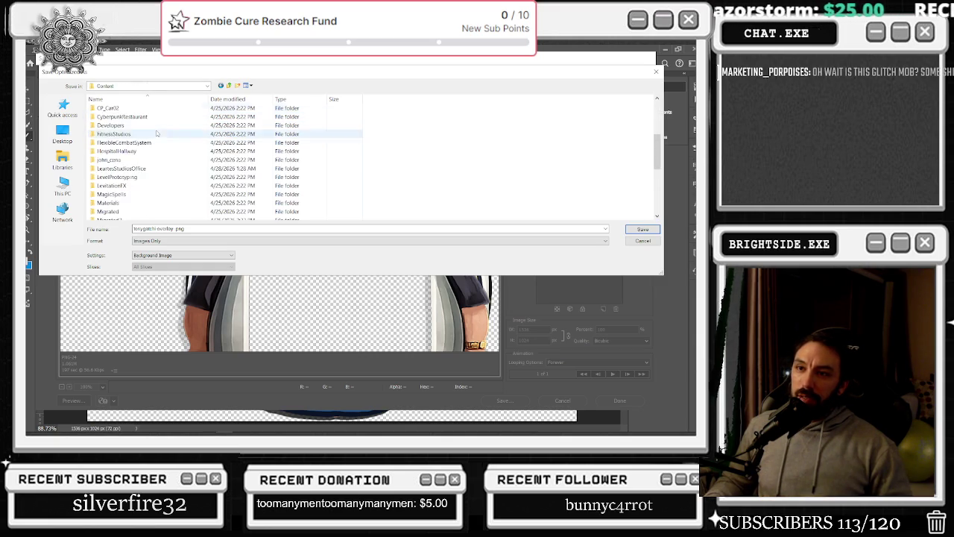
pyautogui.doubleClick(150, 192)
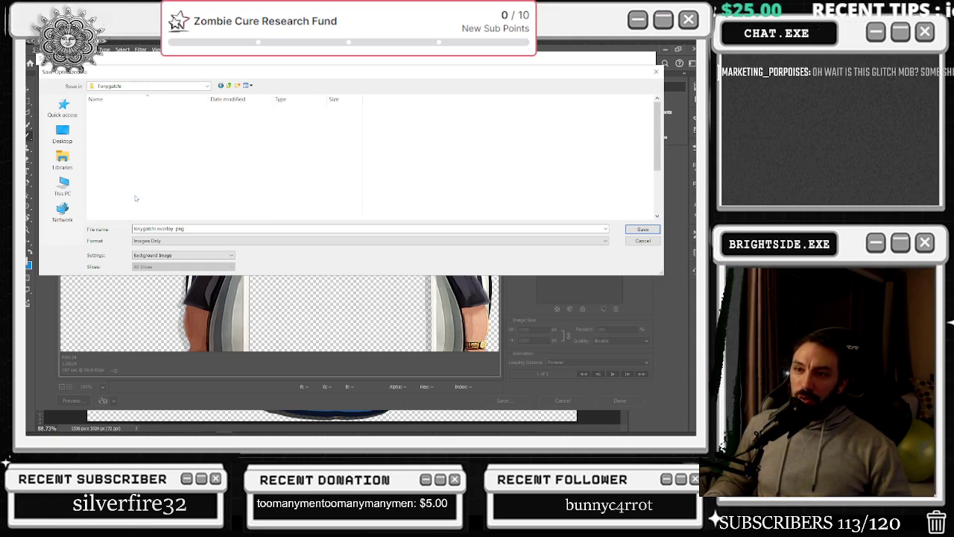
pyautogui.scroll(-1, 350, 149)
pyautogui.click(350, 123)
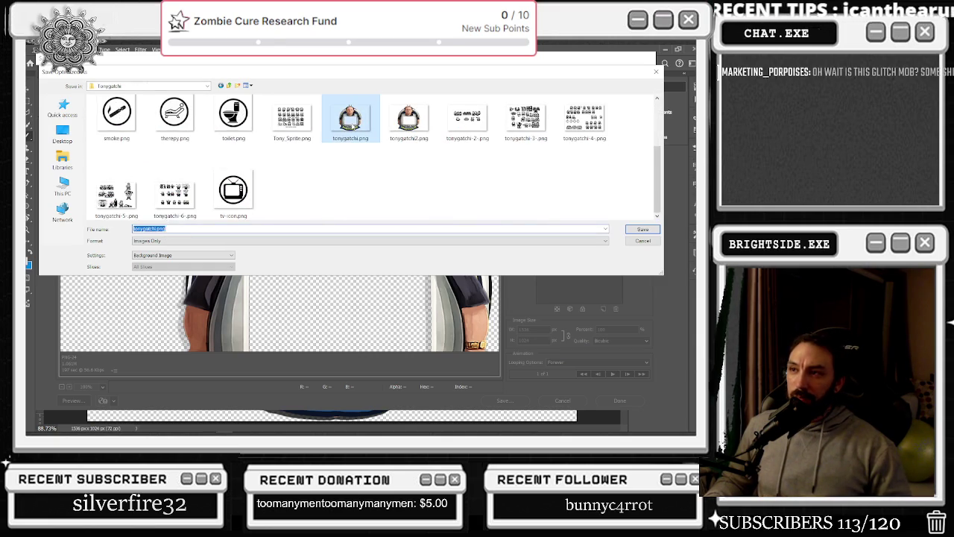
pyautogui.doubleClick(356, 136)
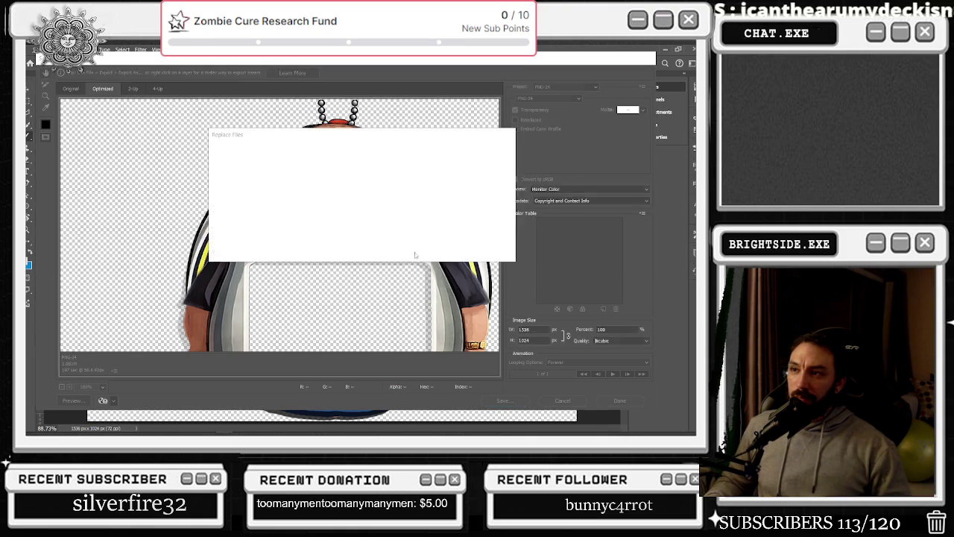
pyautogui.press('Return')
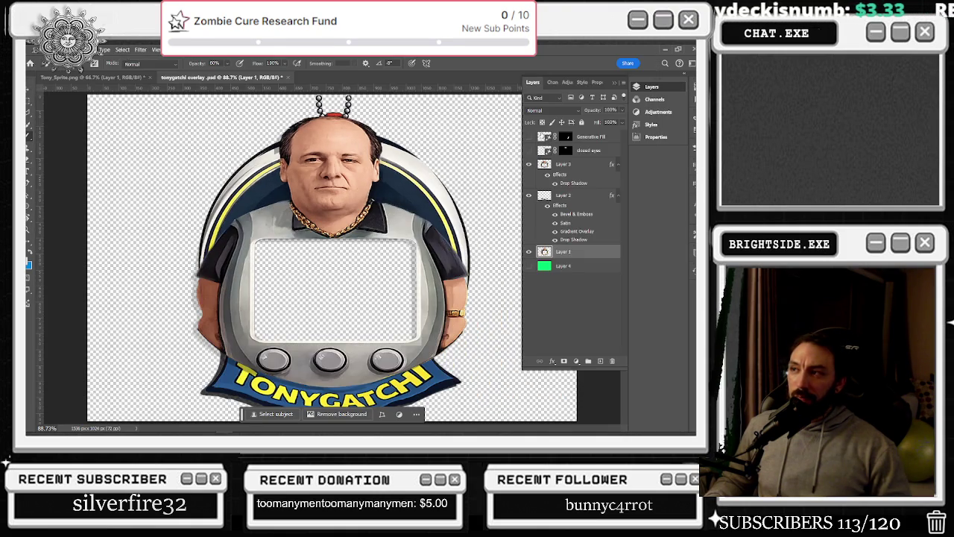
# Show the closed-eyes layer and export that version over tonygatchi2.png.
pyautogui.click(528, 151)
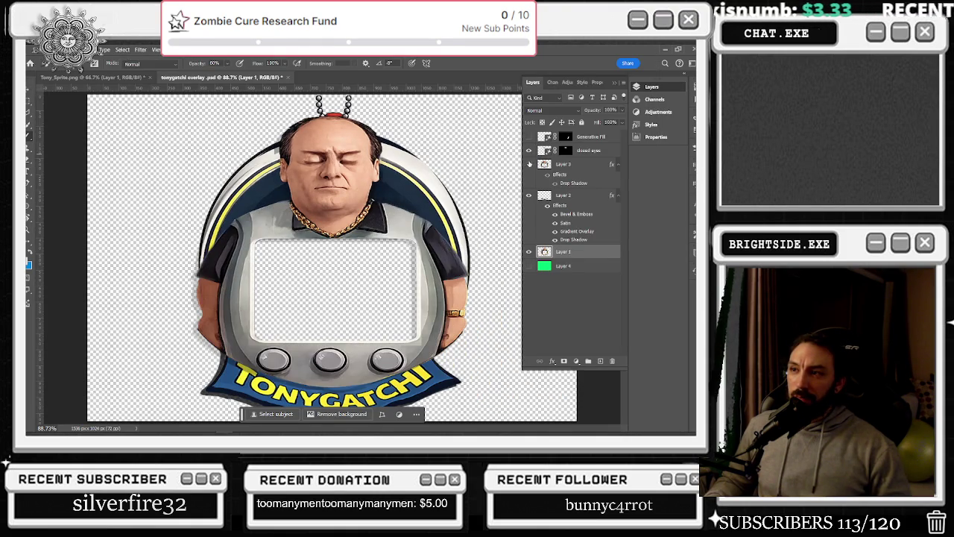
pyautogui.click(529, 164)
pyautogui.click(529, 165)
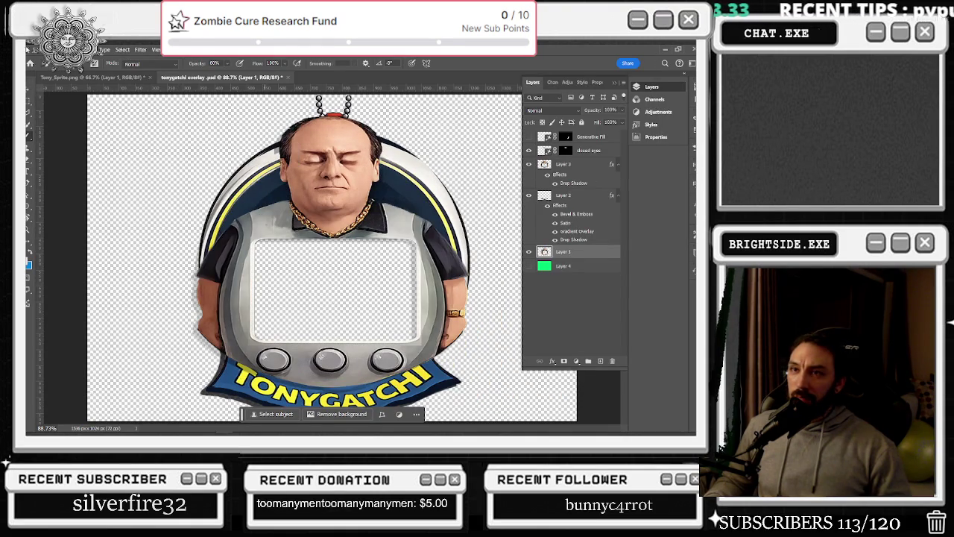
pyautogui.click(35, 49)
pyautogui.moveTo(47, 199)
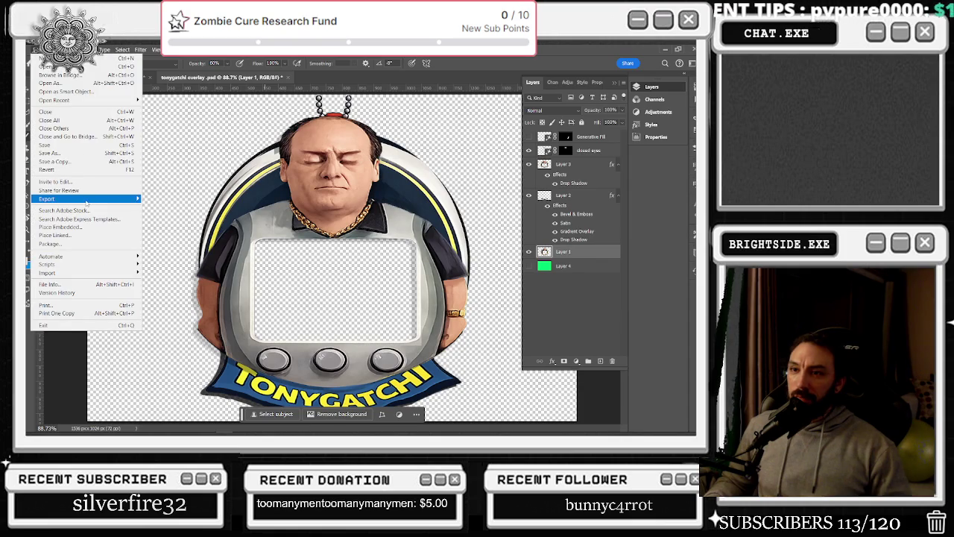
pyautogui.click(205, 232)
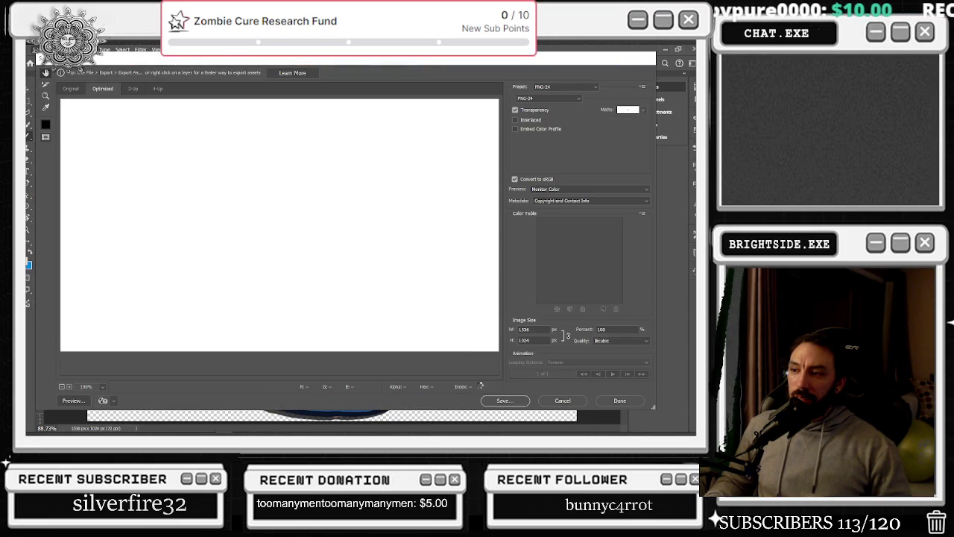
pyautogui.click(496, 402)
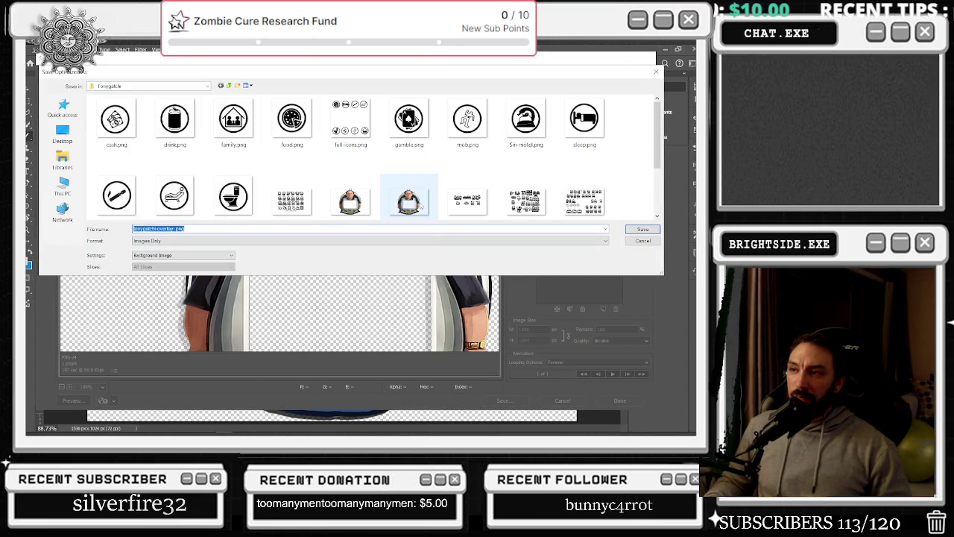
pyautogui.press('Return')
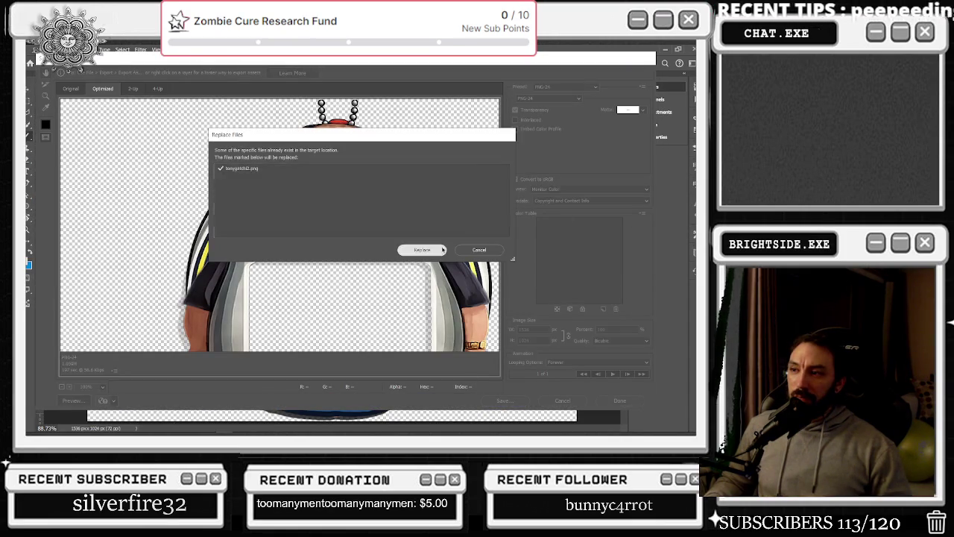
pyautogui.click(444, 249)
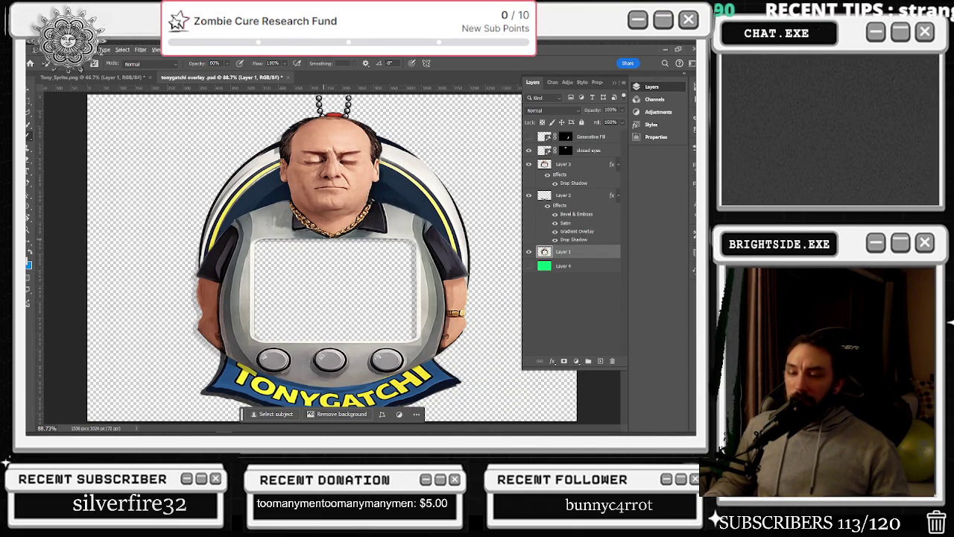
# Quit Photoshop, saving the overlay document and discarding changes to Tony_Sprite.png.
pyautogui.scroll(-1, 330, 218)
pyautogui.scroll(-1, 330, 218)
pyautogui.scroll(-1, 330, 219)
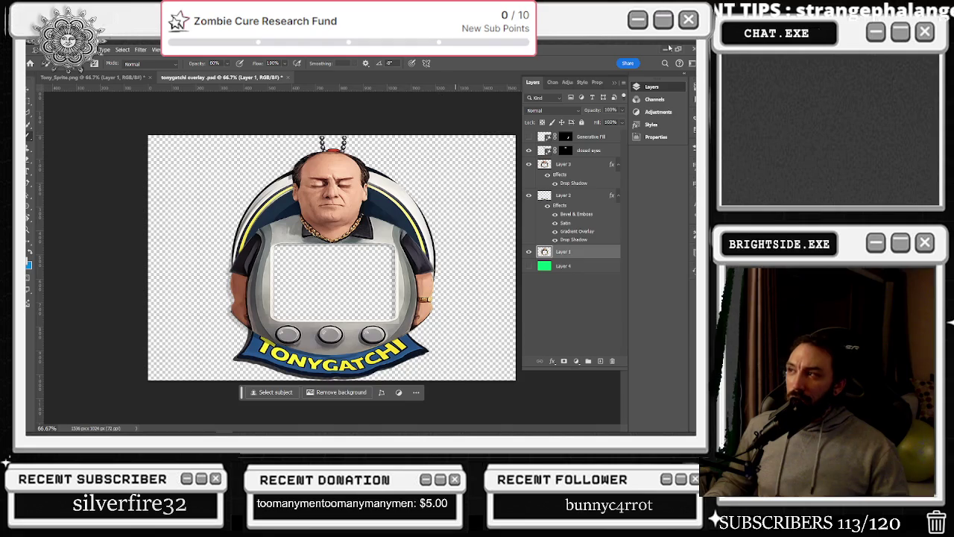
pyautogui.click(692, 49)
pyautogui.click(337, 197)
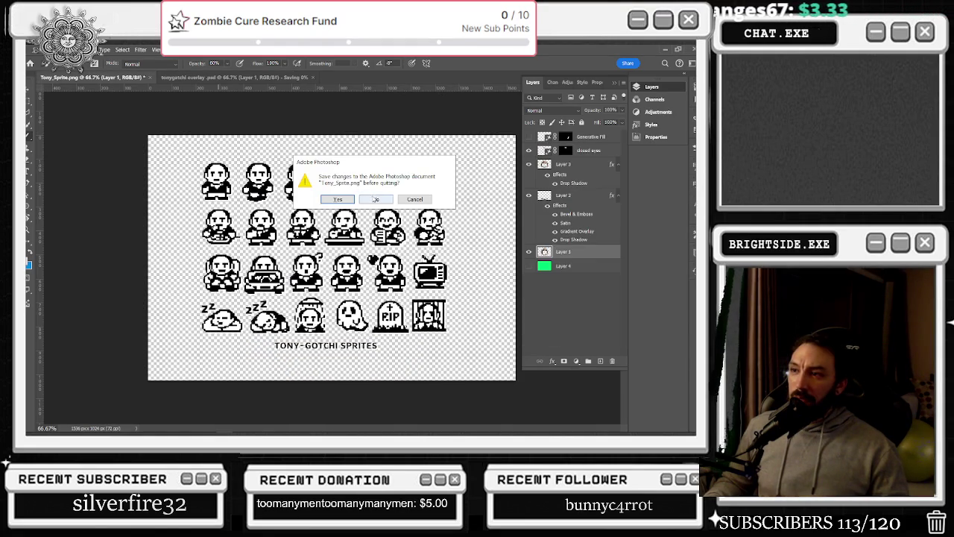
pyautogui.click(375, 199)
pyautogui.hotkey('alt', 'Tab')
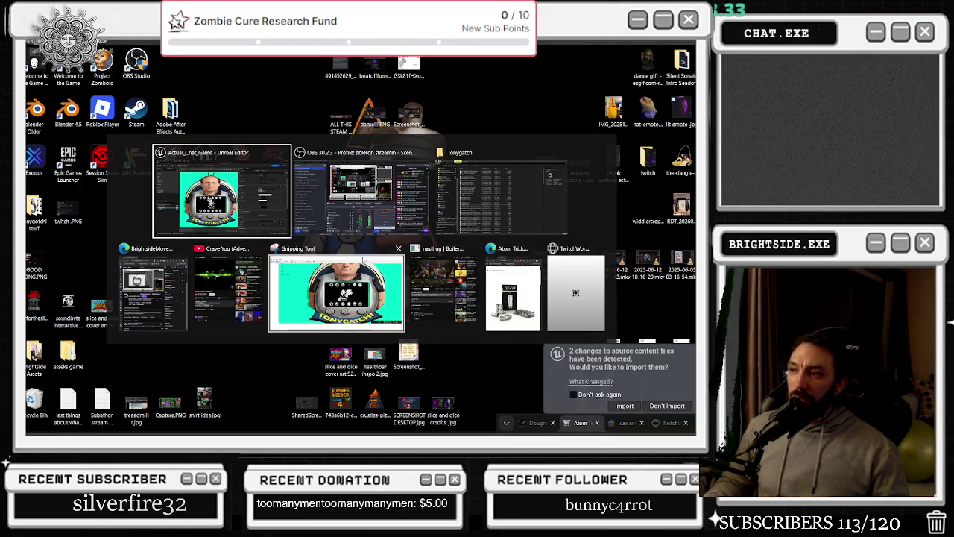
# Switch to Unreal Editor, accept the reimport, and select wb_TonyGatchi_master beneath the tonyoverlay image.
pyautogui.click(624, 407)
pyautogui.hotkey('alt', 'Tab')
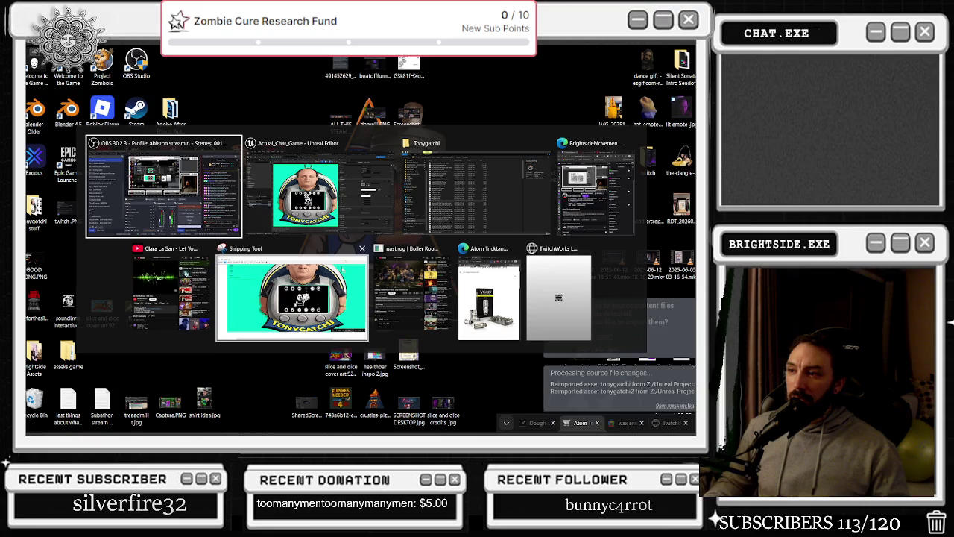
pyautogui.click(375, 198)
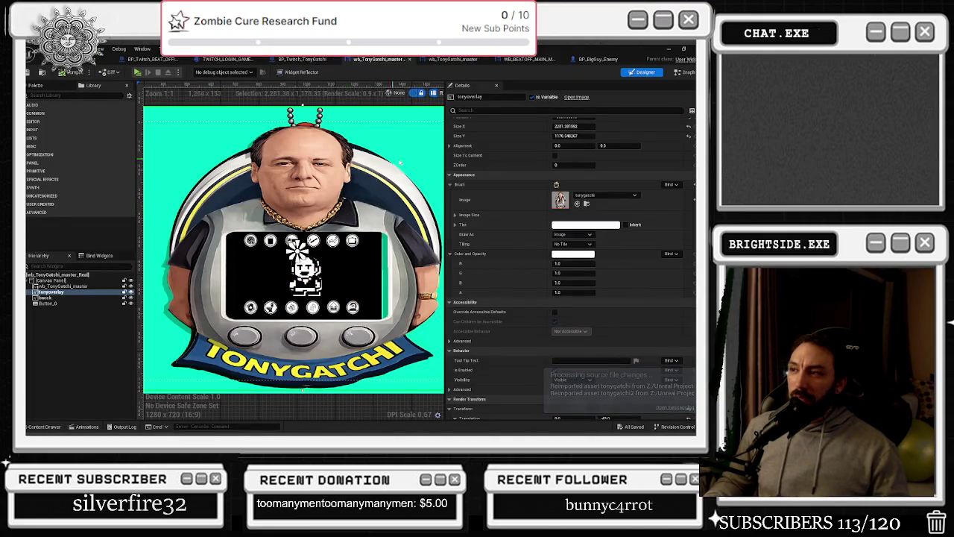
pyautogui.scroll(2, 375, 205)
pyautogui.scroll(-1, 358, 220)
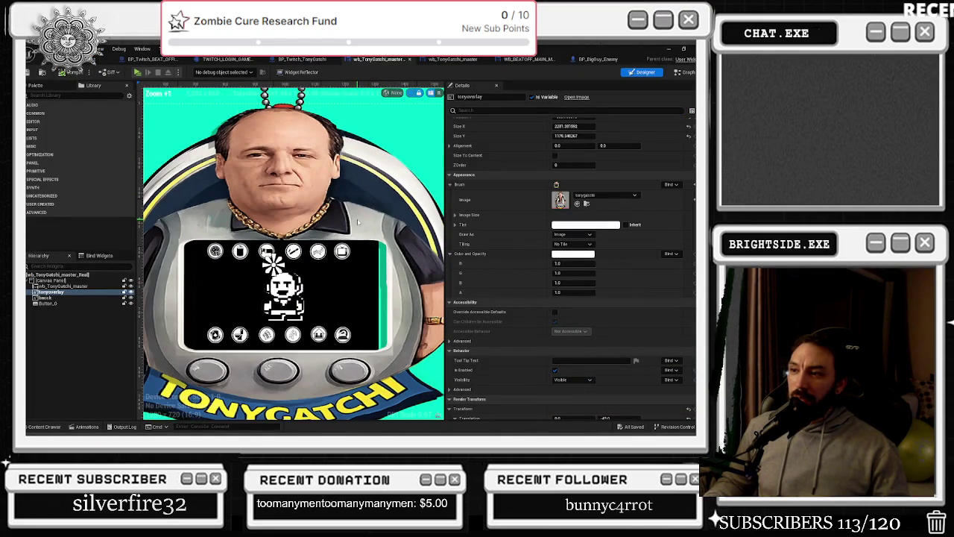
pyautogui.scroll(-1, 346, 222)
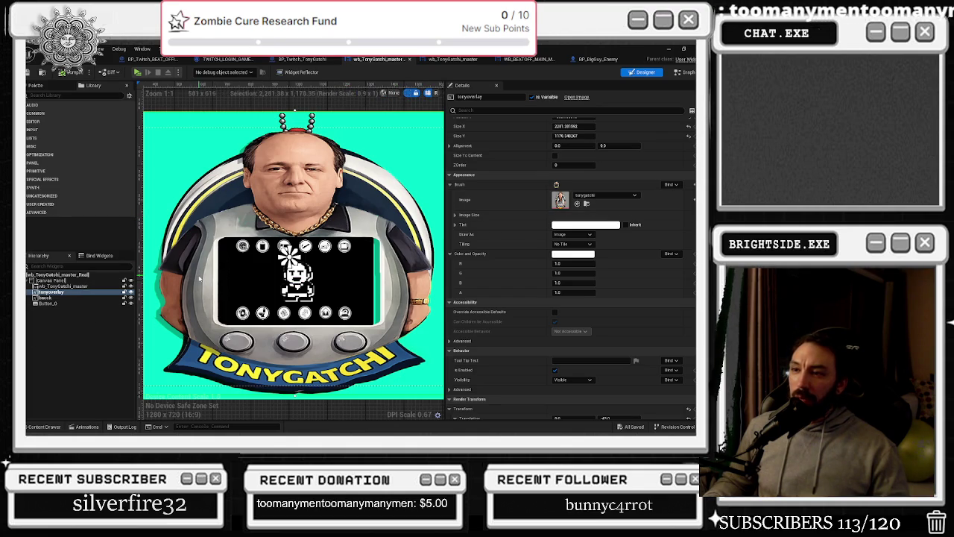
pyautogui.click(56, 291)
pyautogui.press('Up')
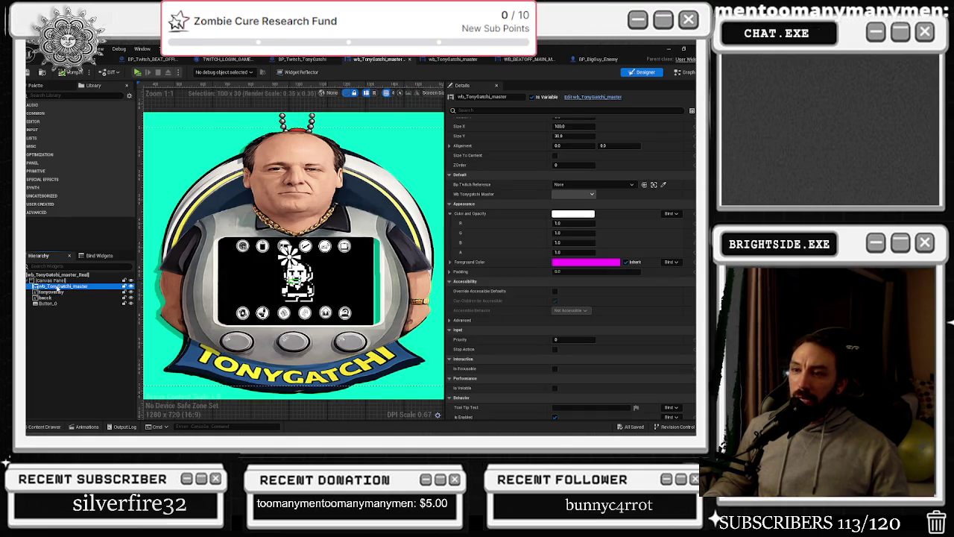
# Try a 0.4 vertical render scale on wb_TonyGatchi_master and set its horizontal scale to 0.37.
pyautogui.press('Down')
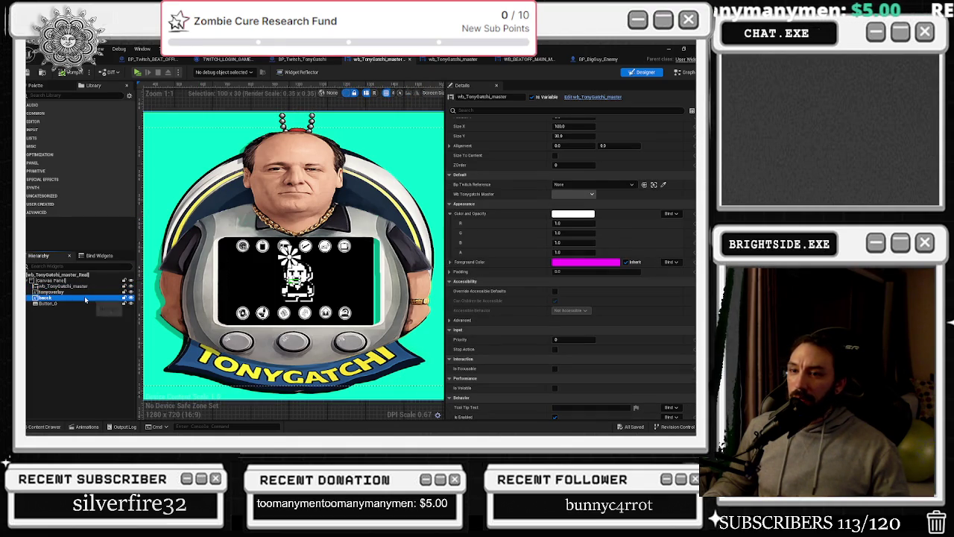
pyautogui.press('Up')
pyautogui.scroll(-2, 661, 232)
pyautogui.scroll(-3, 661, 232)
pyautogui.scroll(-1, 633, 253)
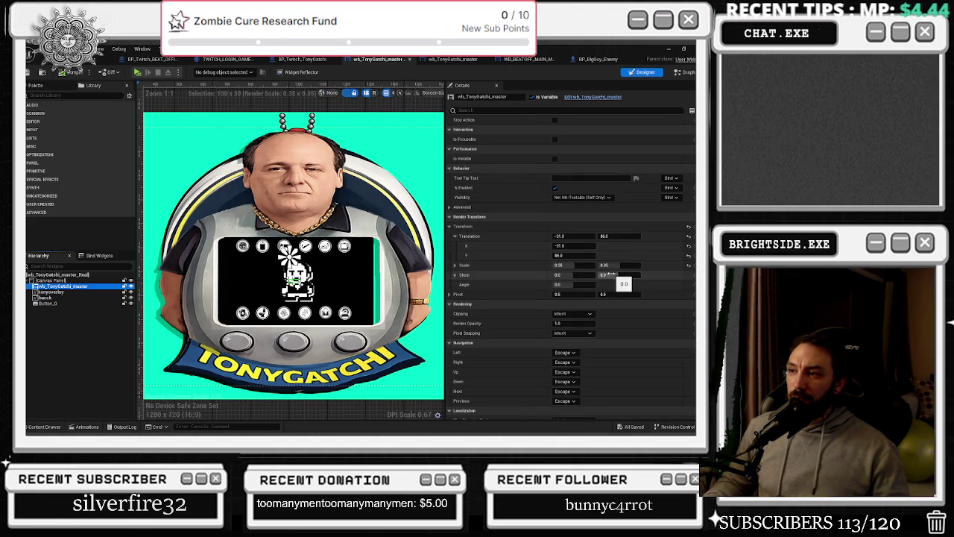
pyautogui.click(619, 265)
pyautogui.write('0.4')
pyautogui.press('Return')
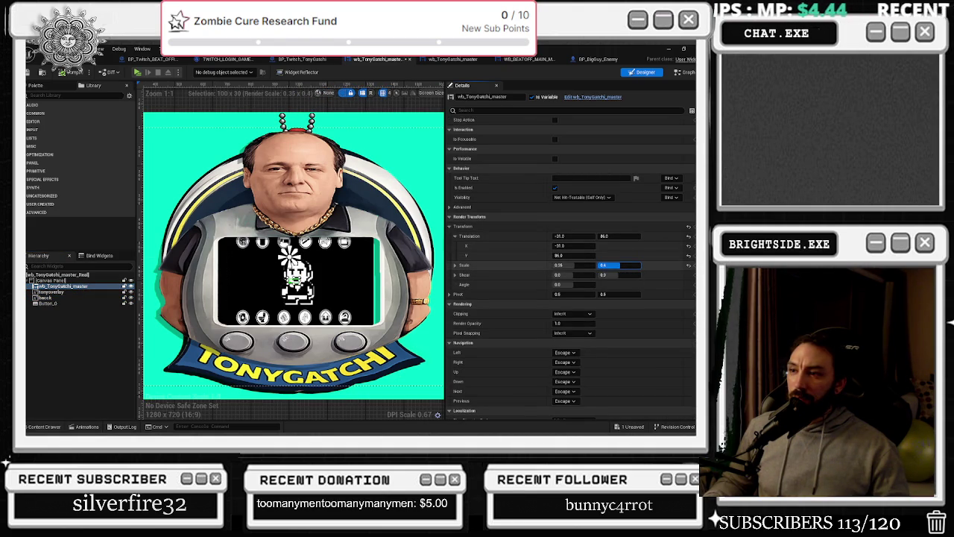
pyautogui.hotkey('ctrl', 'z')
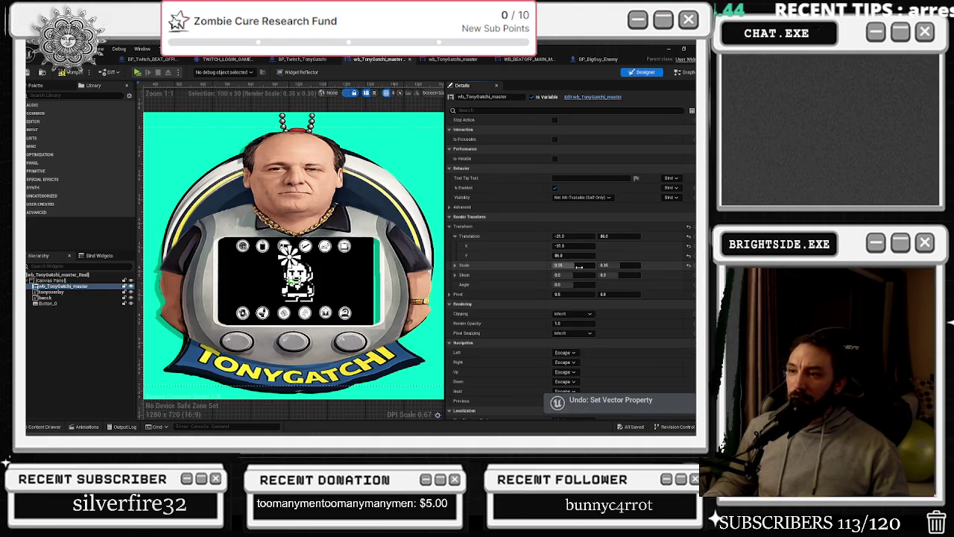
pyautogui.hotkey('ctrl', 'y')
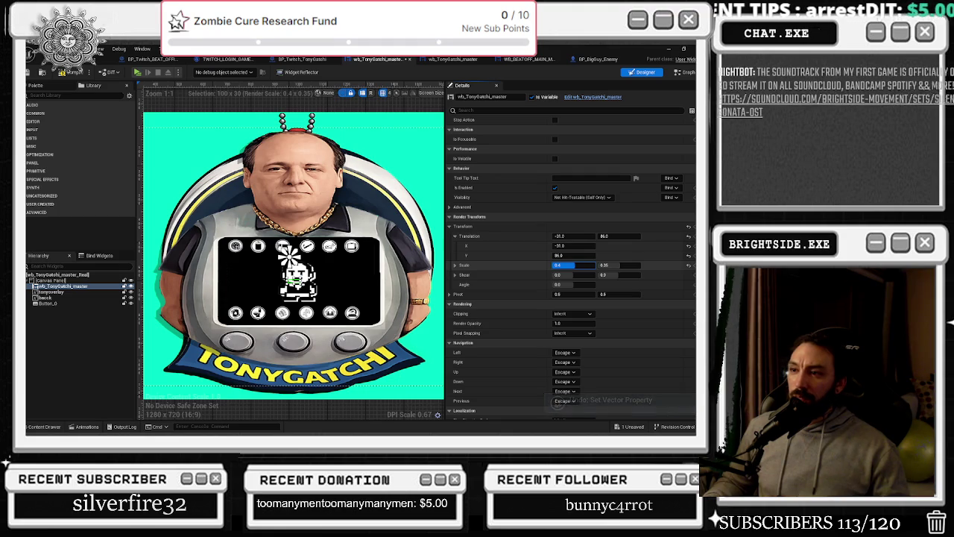
pyautogui.click(578, 265)
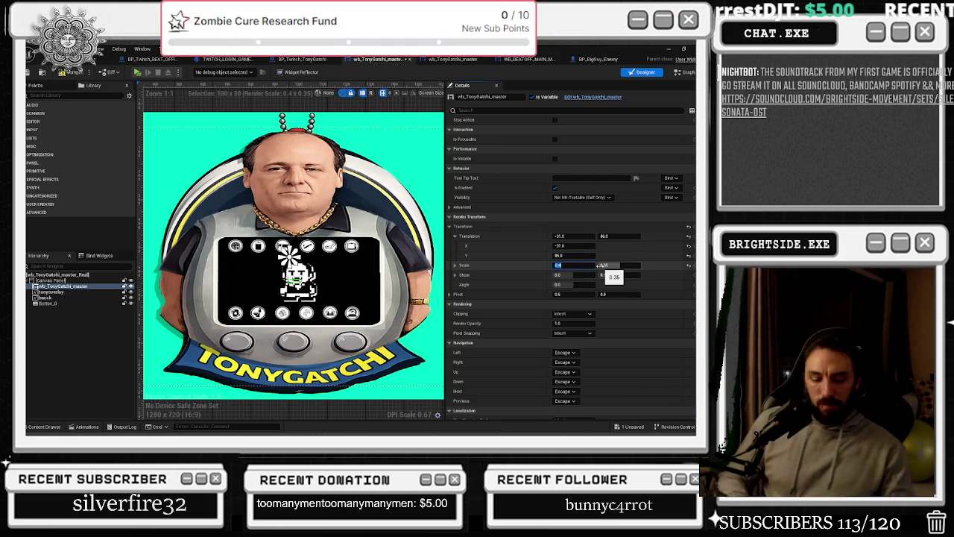
pyautogui.write('0.37')
pyautogui.press('Return')
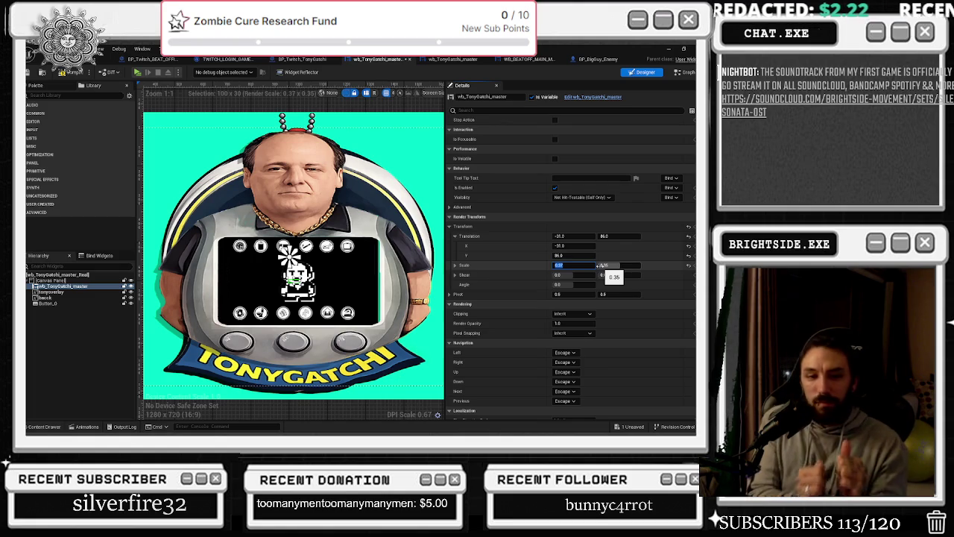
# Nudge the screen widget's render Translation X right from -31 toward -23.
pyautogui.scroll(3, 596, 313)
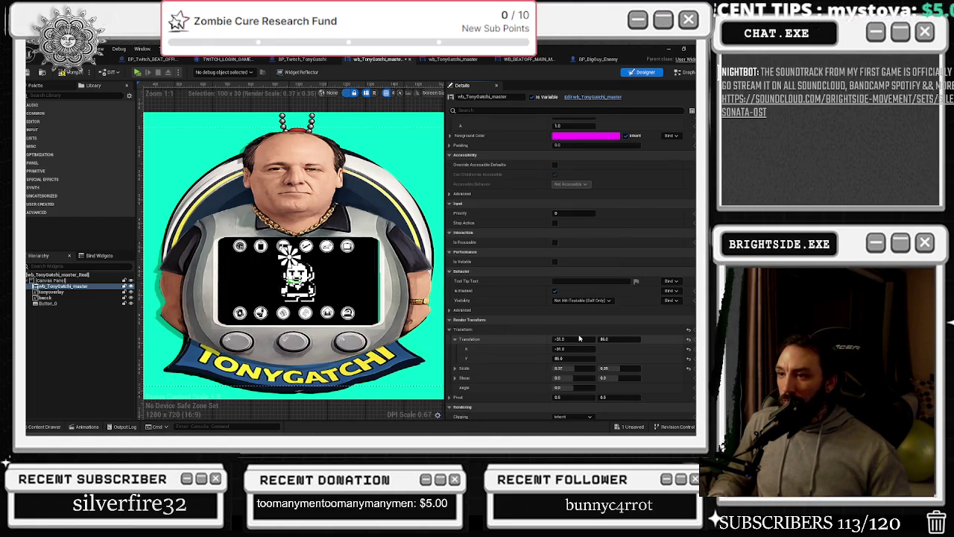
pyautogui.moveTo(575, 338); pyautogui.dragTo(582, 339)
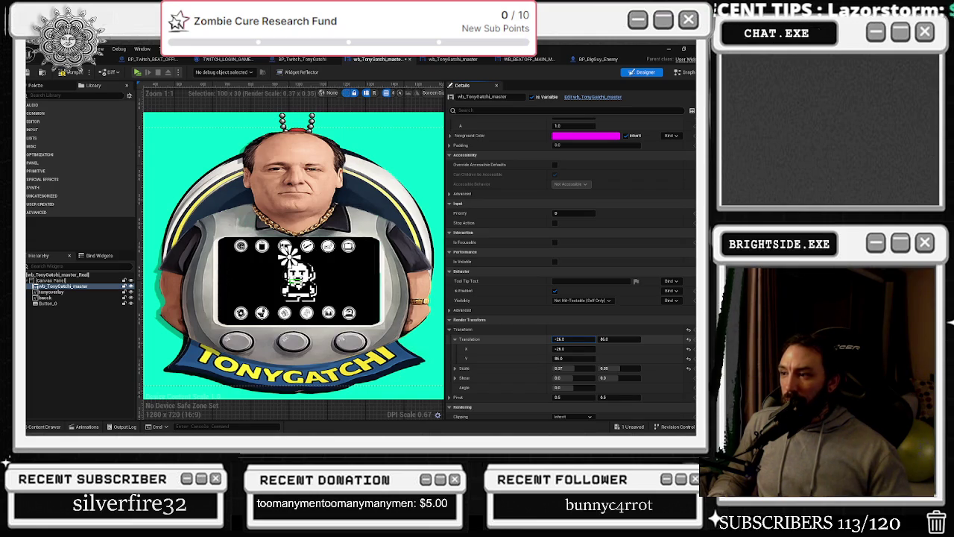
pyautogui.moveTo(583, 338); pyautogui.dragTo(587, 339)
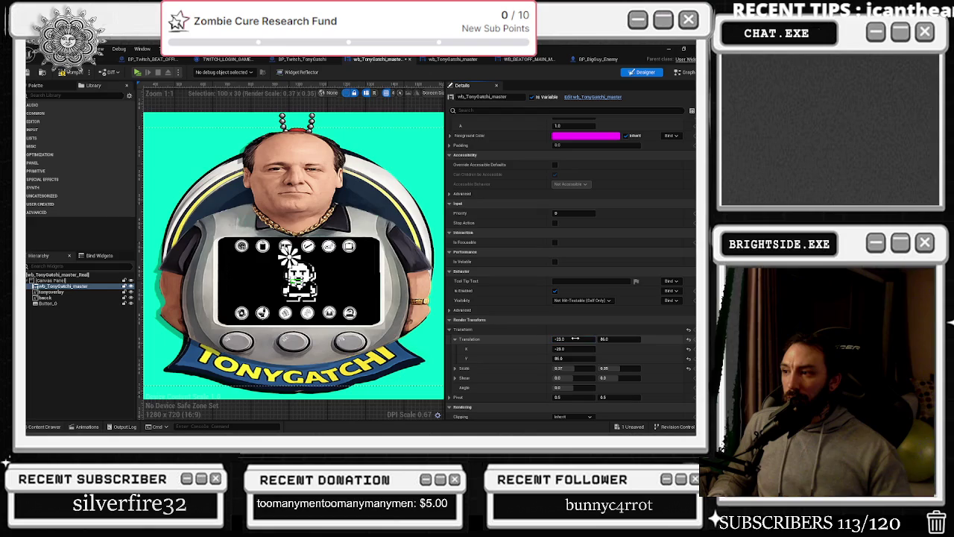
pyautogui.click(575, 338)
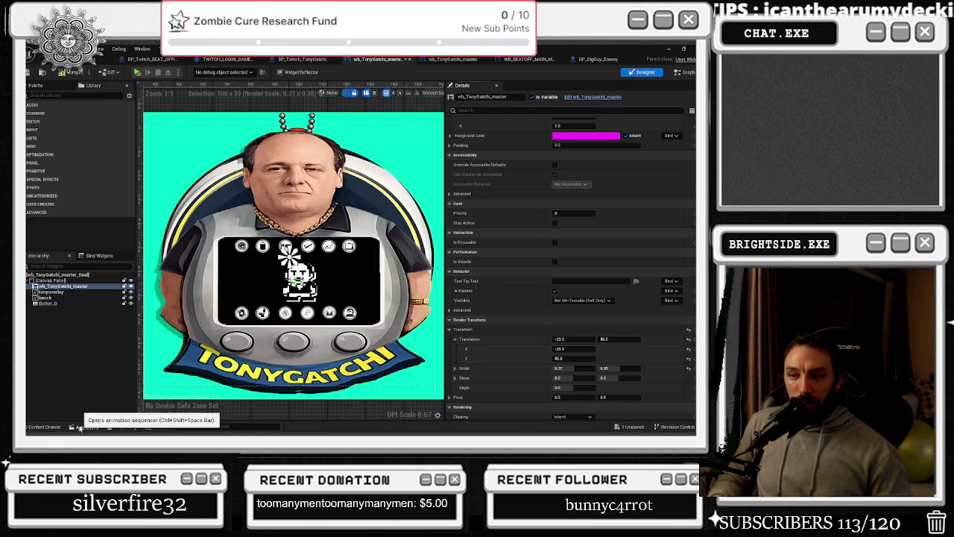
# In Focus_event_smaller, change wb_TonyGatchi_master's translation X key to about -23.
pyautogui.click(87, 426)
pyautogui.click(64, 301)
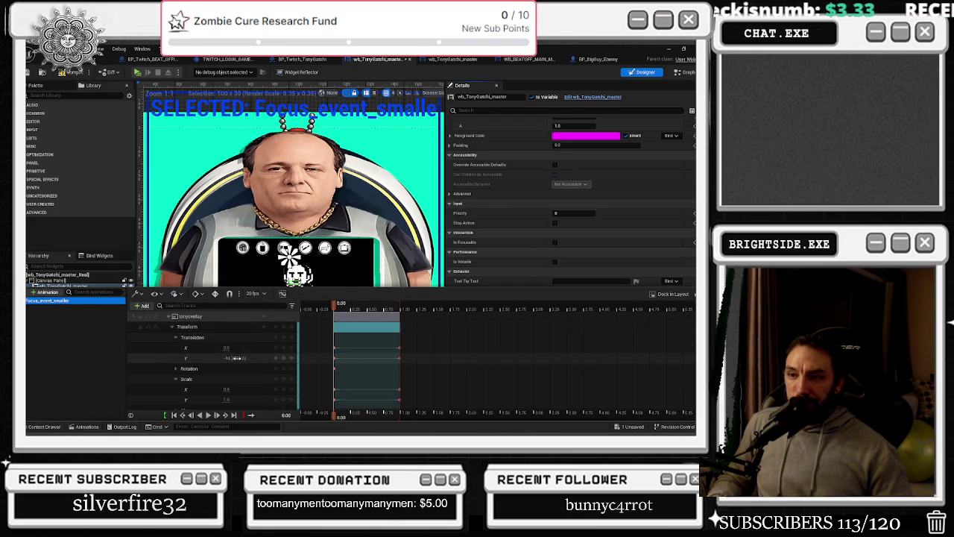
pyautogui.scroll(-5, 233, 366)
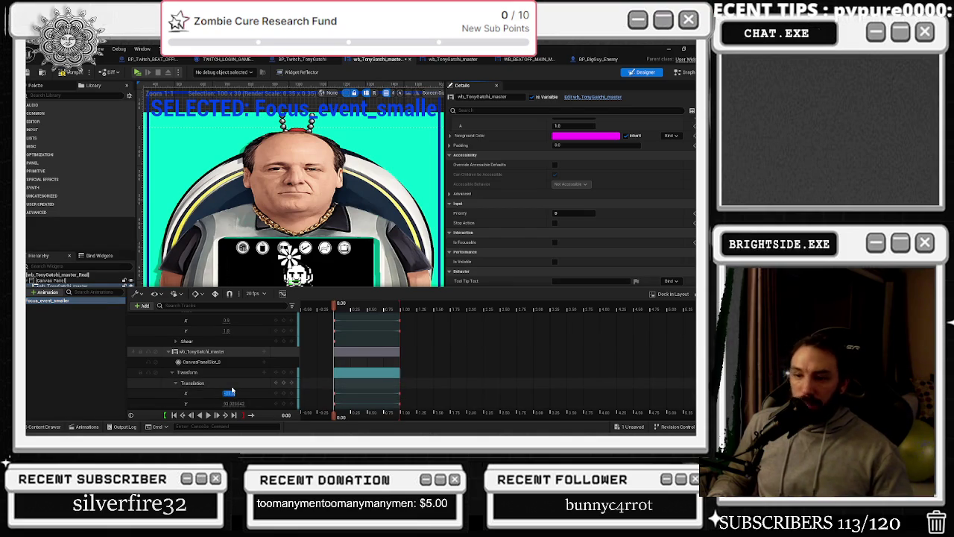
pyautogui.click(227, 392)
pyautogui.write('00')
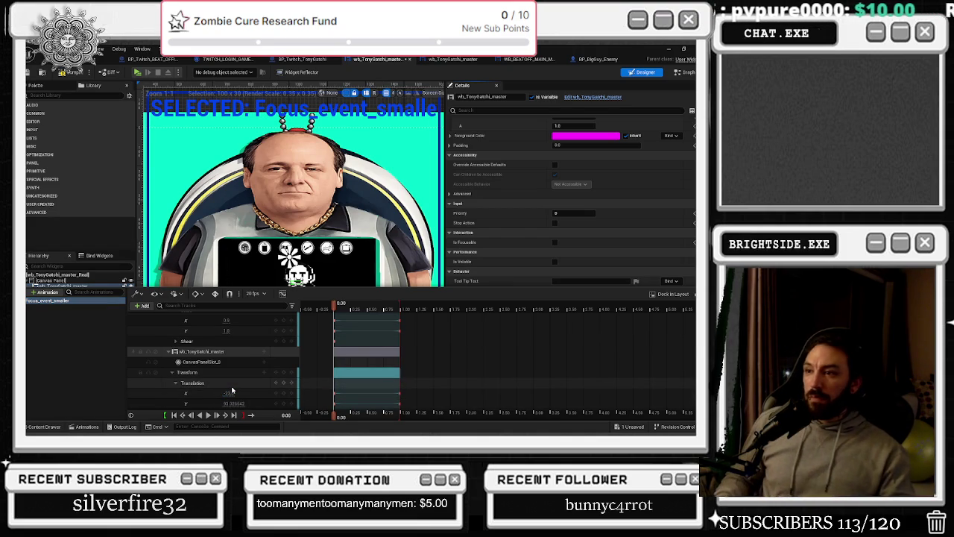
pyautogui.press('Return')
pyautogui.moveTo(229, 393); pyautogui.dragTo(238, 396)
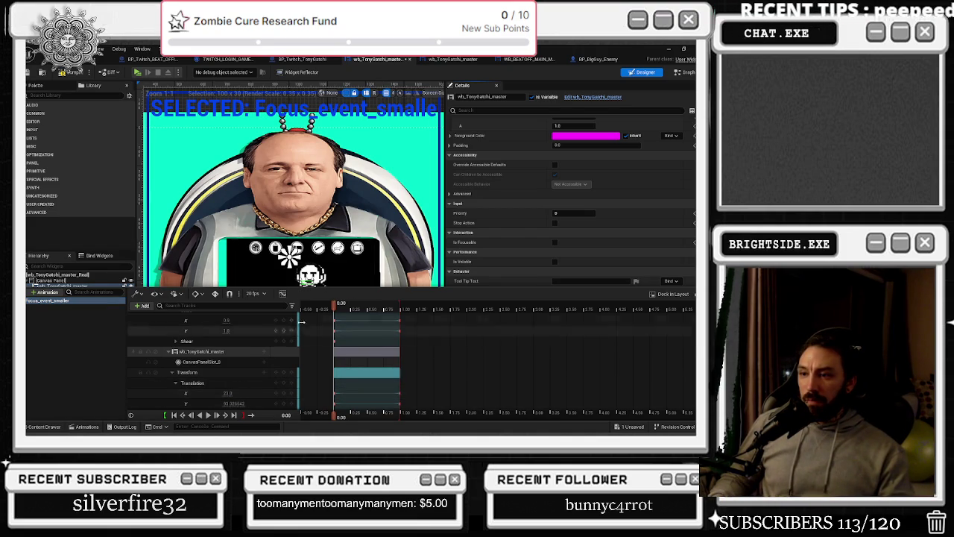
# Resize the timeline and designer areas to compare Focus_event_smaller's keyed tracks against the canvas.
pyautogui.moveTo(322, 290)
pyautogui.mouseDown()
pyautogui.moveTo(315, 382)
pyautogui.moveTo(350, 285)
pyautogui.moveTo(366, 276)
pyautogui.mouseUp()
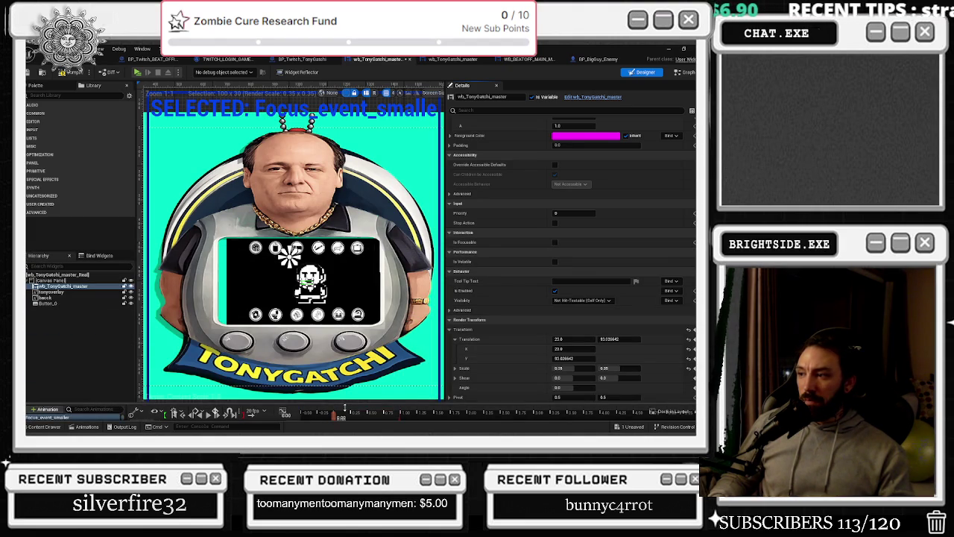
pyautogui.moveTo(345, 406); pyautogui.dragTo(367, 223)
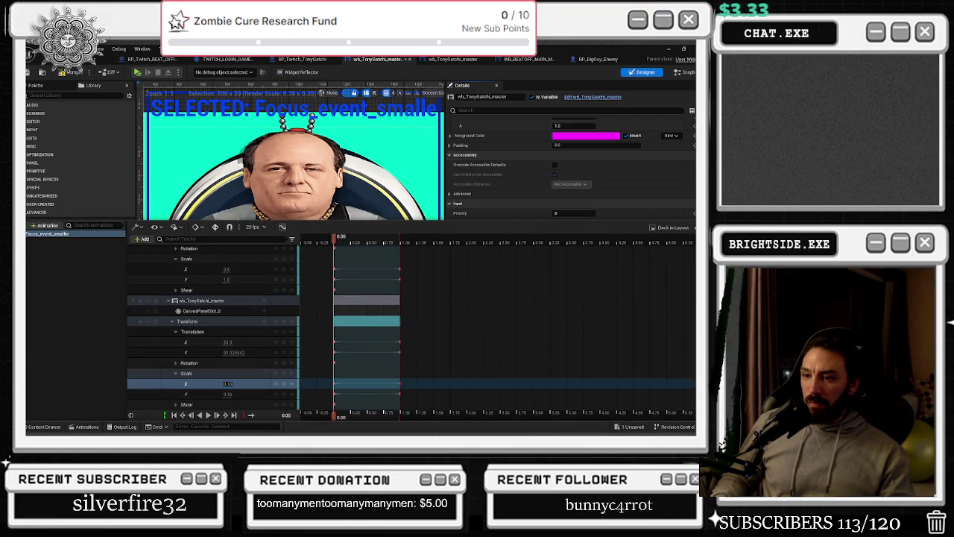
pyautogui.moveTo(312, 218)
pyautogui.mouseDown()
pyautogui.moveTo(319, 305)
pyautogui.moveTo(310, 397)
pyautogui.moveTo(326, 150)
pyautogui.mouseUp()
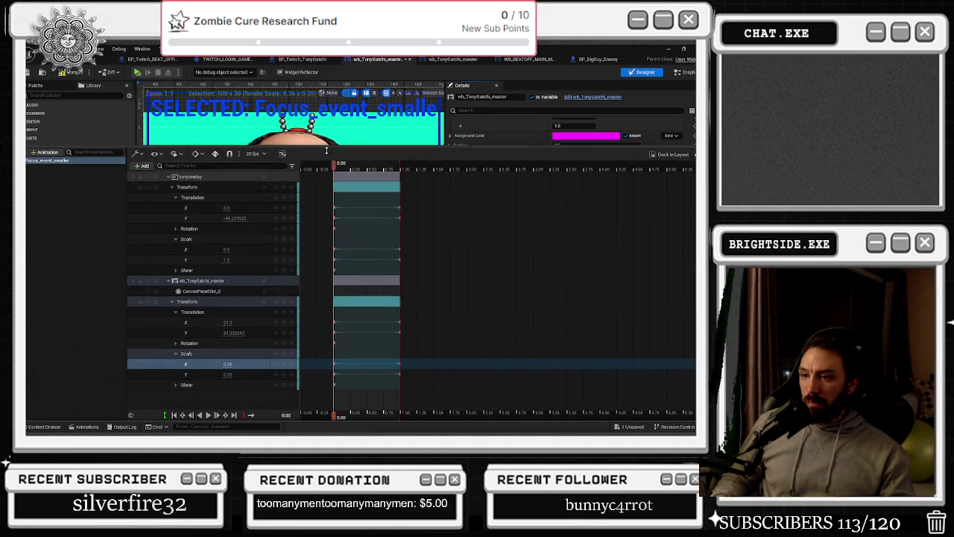
pyautogui.click(90, 245)
pyautogui.moveTo(205, 145)
pyautogui.mouseDown()
pyautogui.moveTo(182, 384)
pyautogui.moveTo(200, 177)
pyautogui.mouseUp()
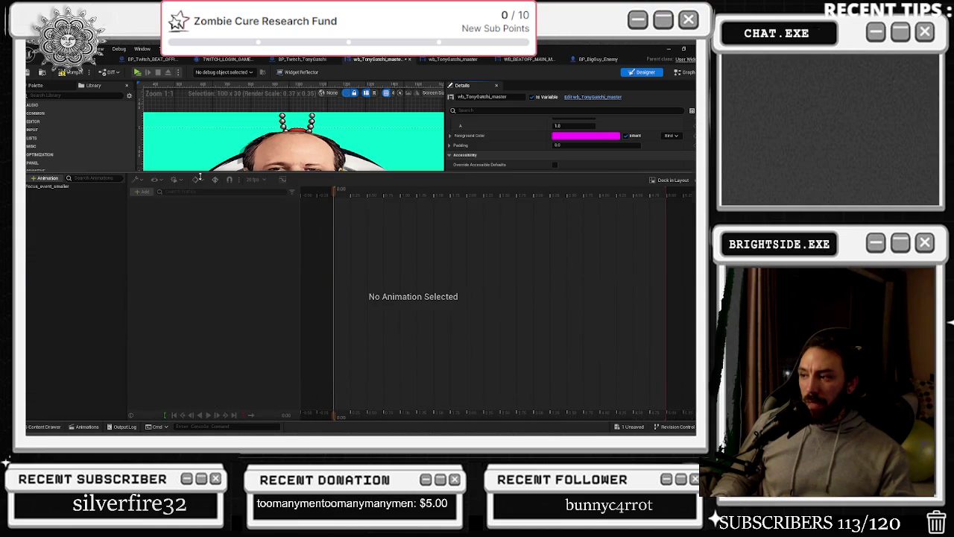
pyautogui.click(49, 186)
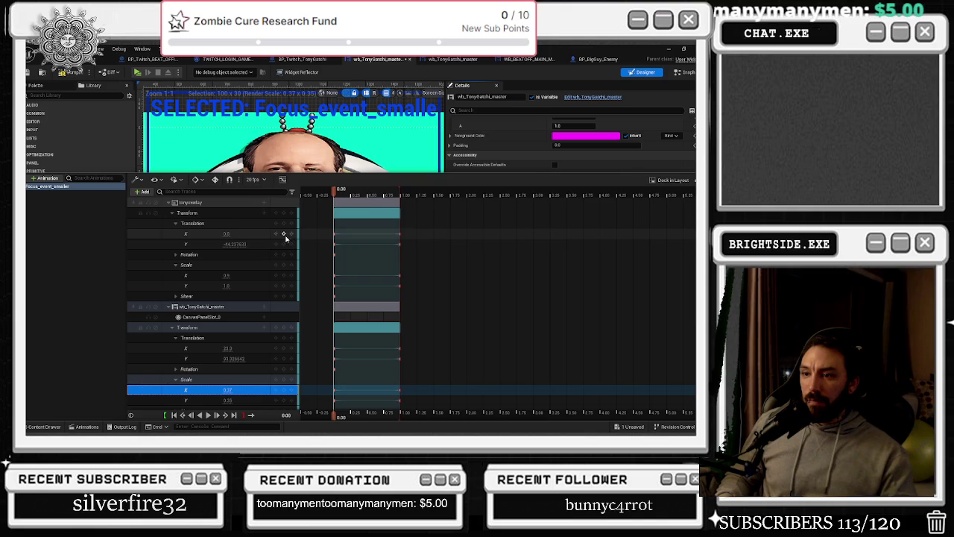
pyautogui.click(89, 322)
pyautogui.moveTo(189, 172)
pyautogui.mouseDown()
pyautogui.moveTo(159, 399)
pyautogui.moveTo(159, 175)
pyautogui.mouseUp()
pyautogui.click(101, 188)
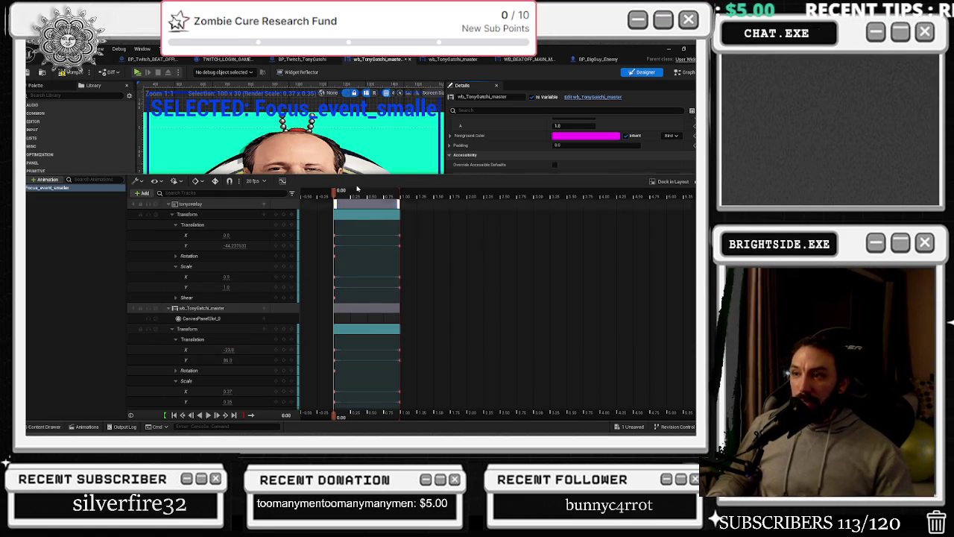
pyautogui.click(89, 424)
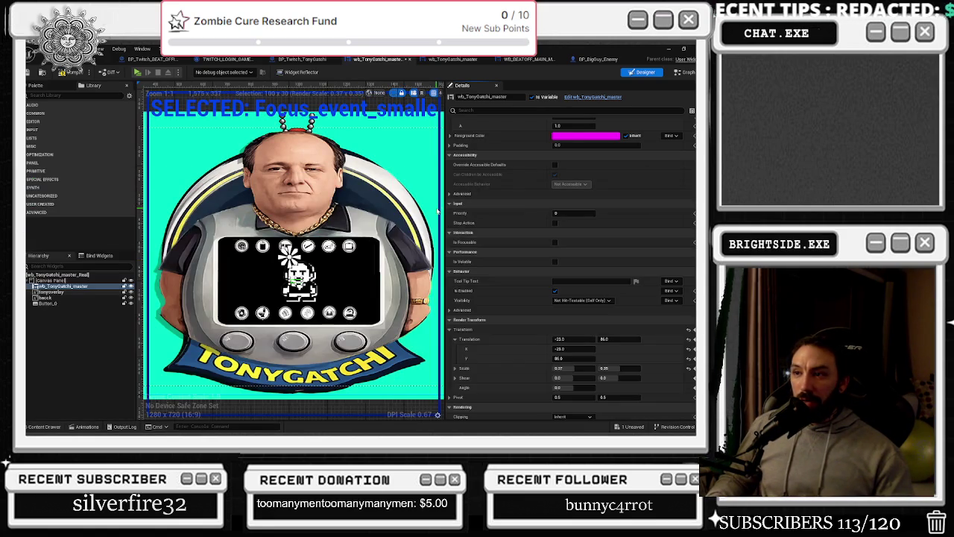
# Play the Focus_event_smaller animation, then stop and reset it to the start.
pyautogui.click(98, 426)
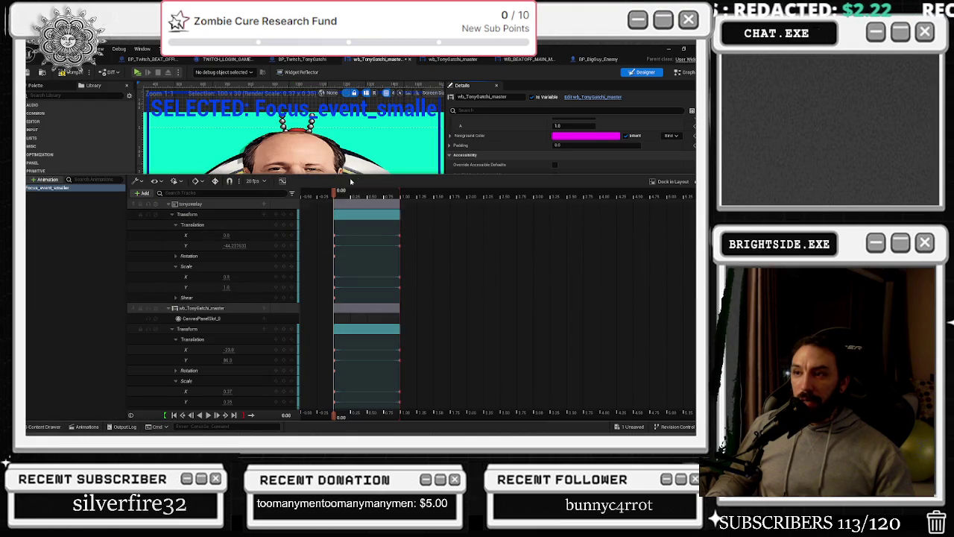
pyautogui.moveTo(337, 174); pyautogui.dragTo(321, 366)
pyautogui.press('space')
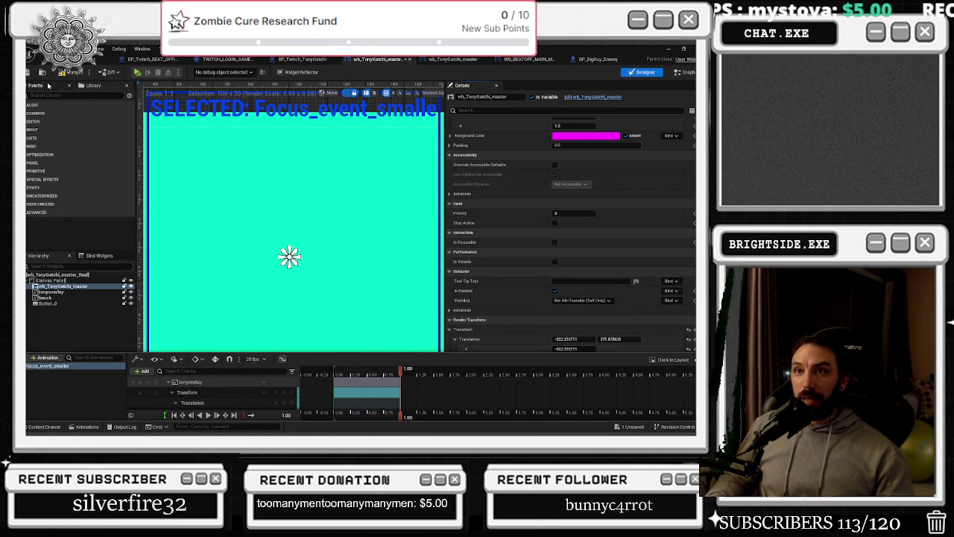
pyautogui.click(74, 73)
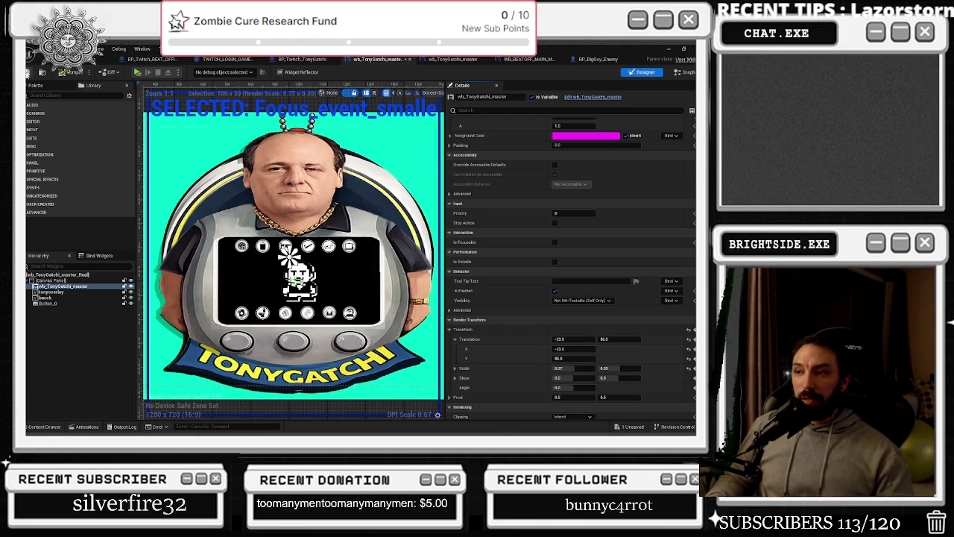
pyautogui.hotkey('alt', 'Tab')
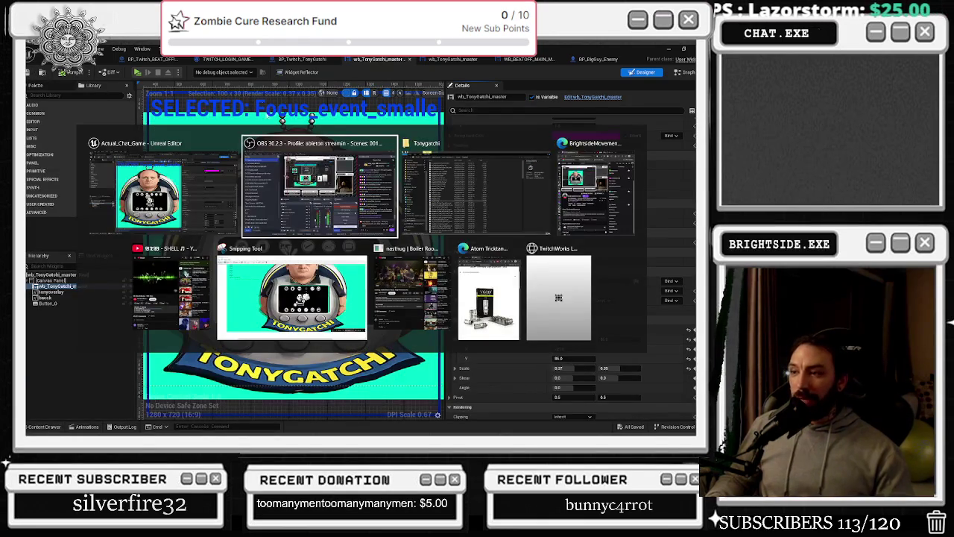
pyautogui.press('Escape')
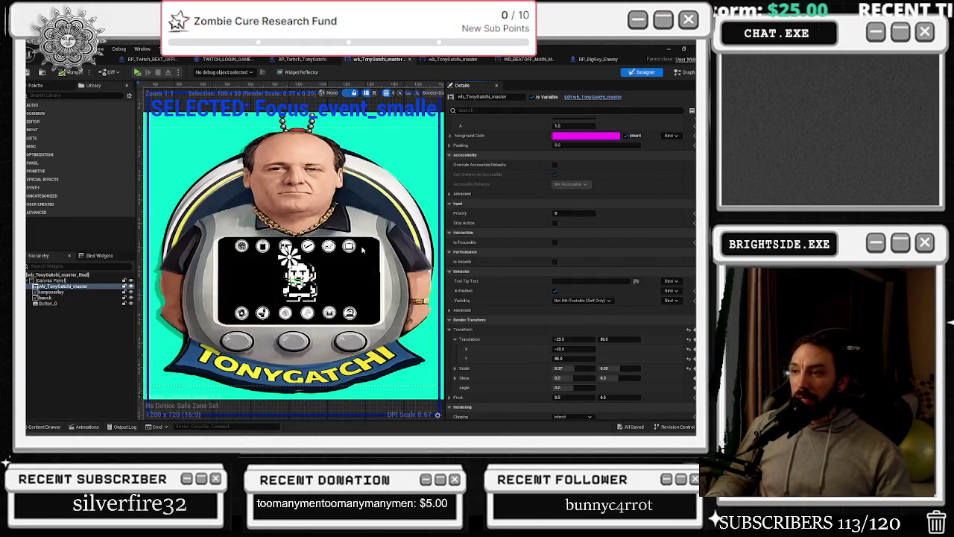
pyautogui.hotkey('alt', 'Tab')
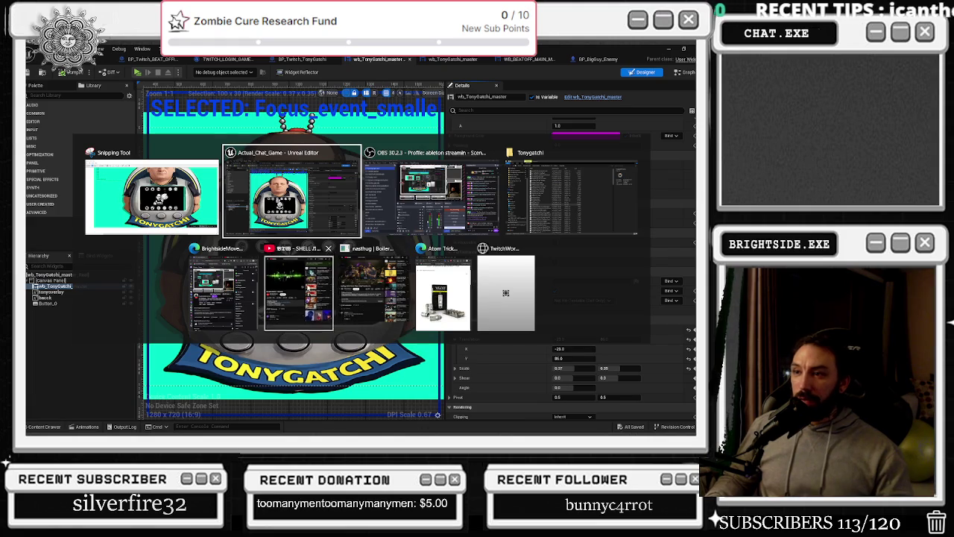
pyautogui.press('Escape')
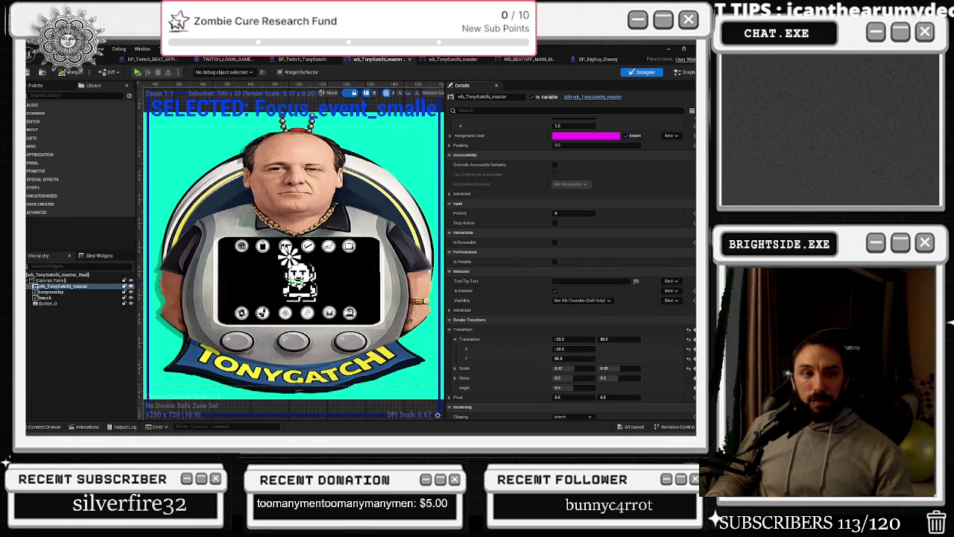